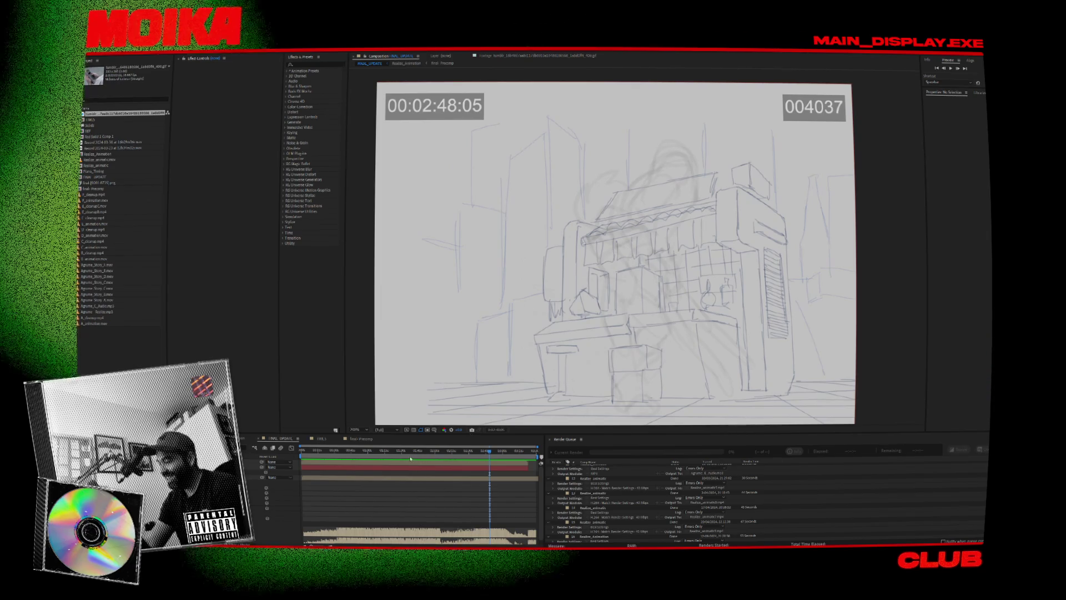
# Scrub the animatic through SCENE_03 to SCENE_06, landing on SCENE_03 SHOT_01 with the shop walk.
pyautogui.moveTo(413, 451); pyautogui.dragTo(418, 451)
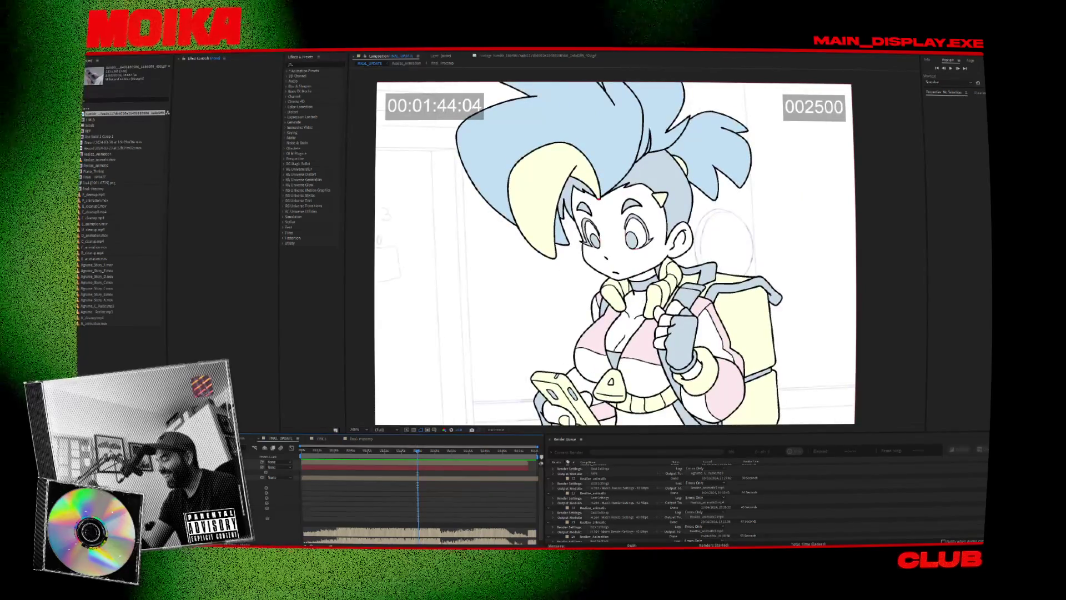
pyautogui.scroll(-1, 611, 250)
pyautogui.scroll(1, 611, 250)
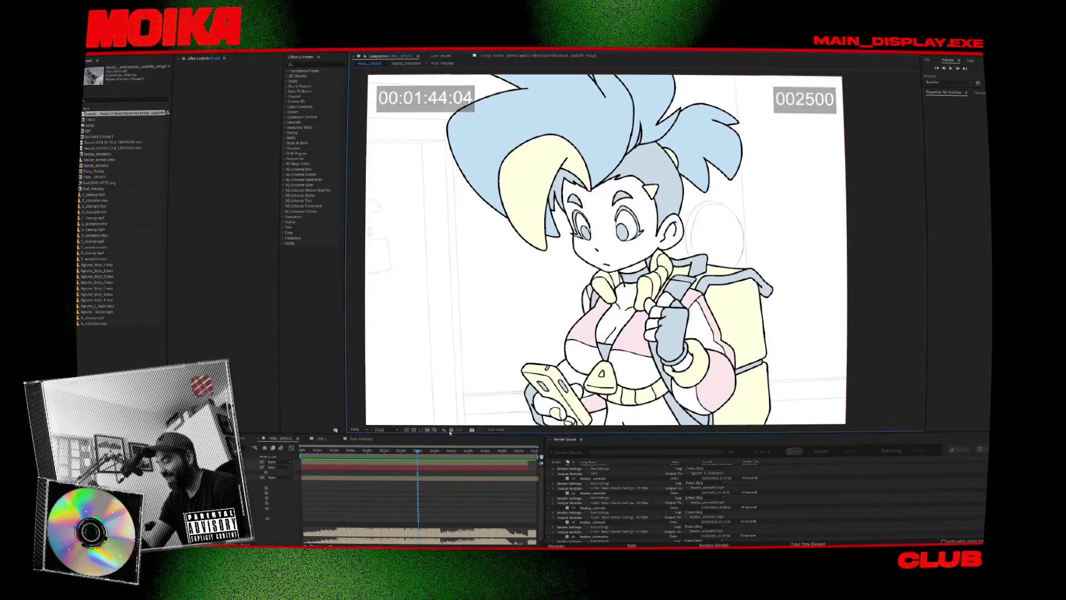
pyautogui.moveTo(446, 456); pyautogui.dragTo(465, 455)
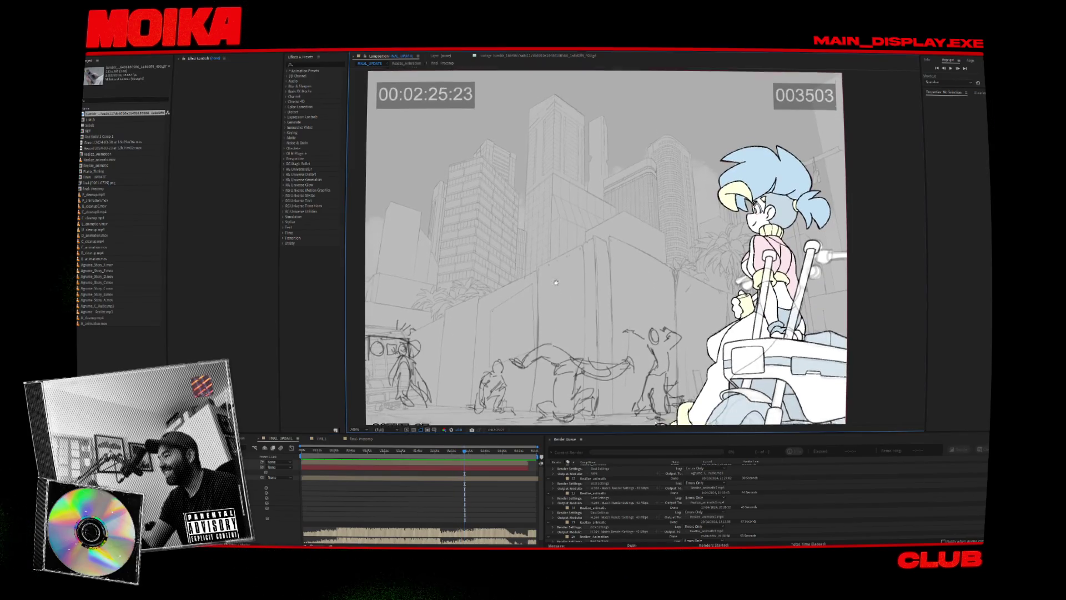
pyautogui.scroll(-1, 567, 271)
pyautogui.scroll(-1, 516, 302)
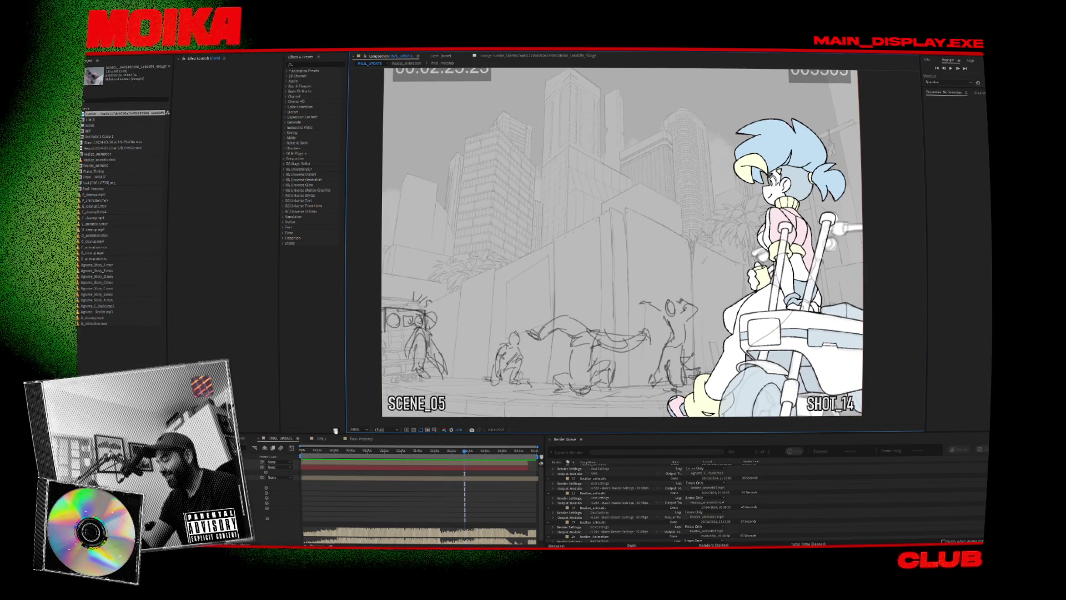
pyautogui.moveTo(470, 456)
pyautogui.mouseDown()
pyautogui.moveTo(486, 460)
pyautogui.moveTo(379, 467)
pyautogui.mouseUp()
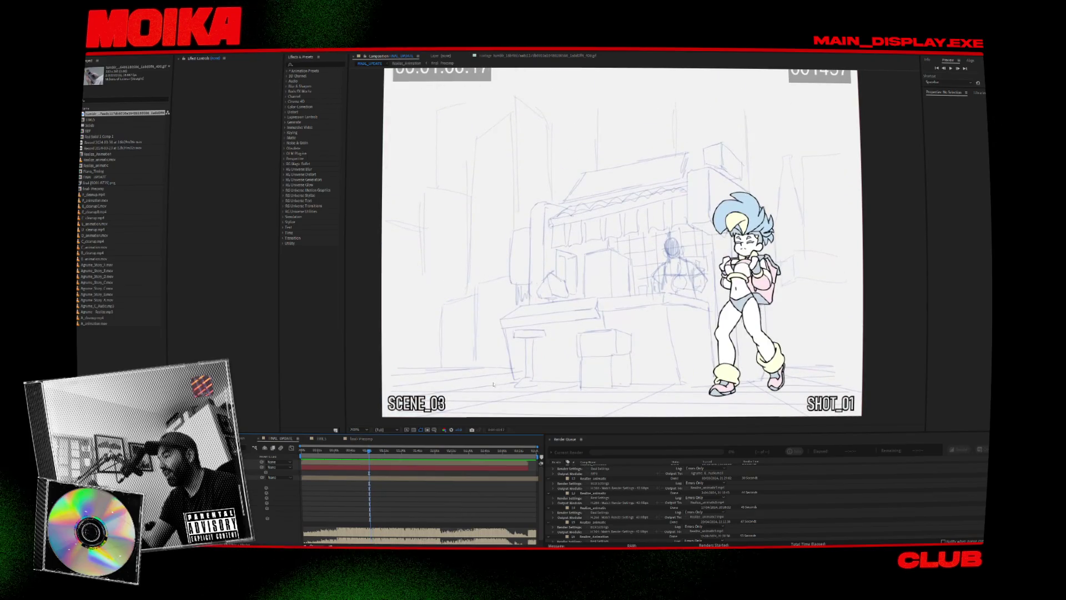
# Scrub back and forth through SCENE_05, stopping on SHOT_13 where the character adjusts his glasses.
pyautogui.moveTo(407, 455); pyautogui.dragTo(458, 465)
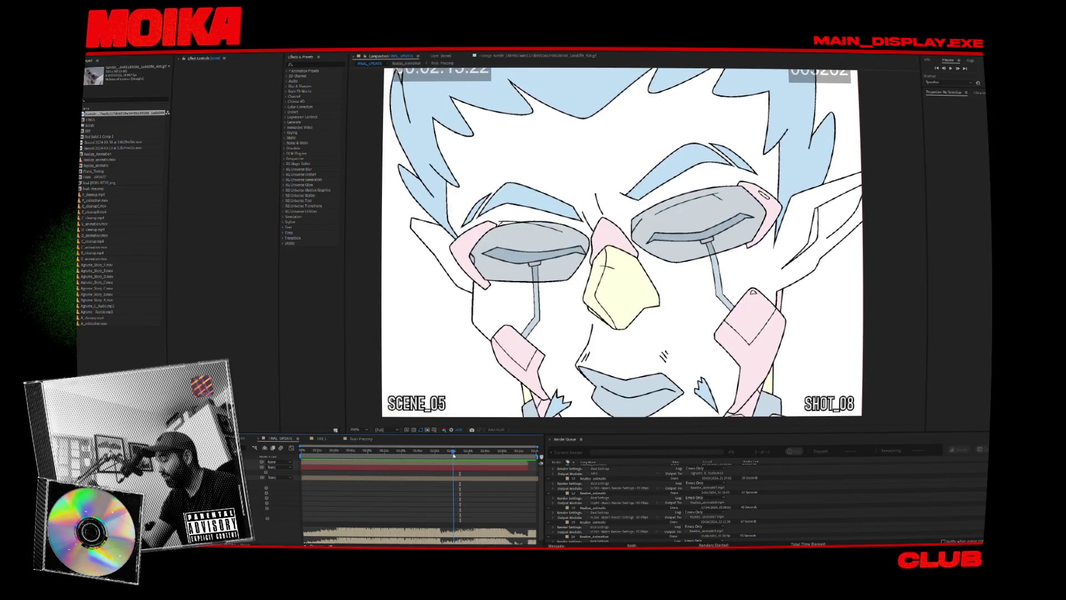
pyautogui.moveTo(450, 456); pyautogui.dragTo(444, 456)
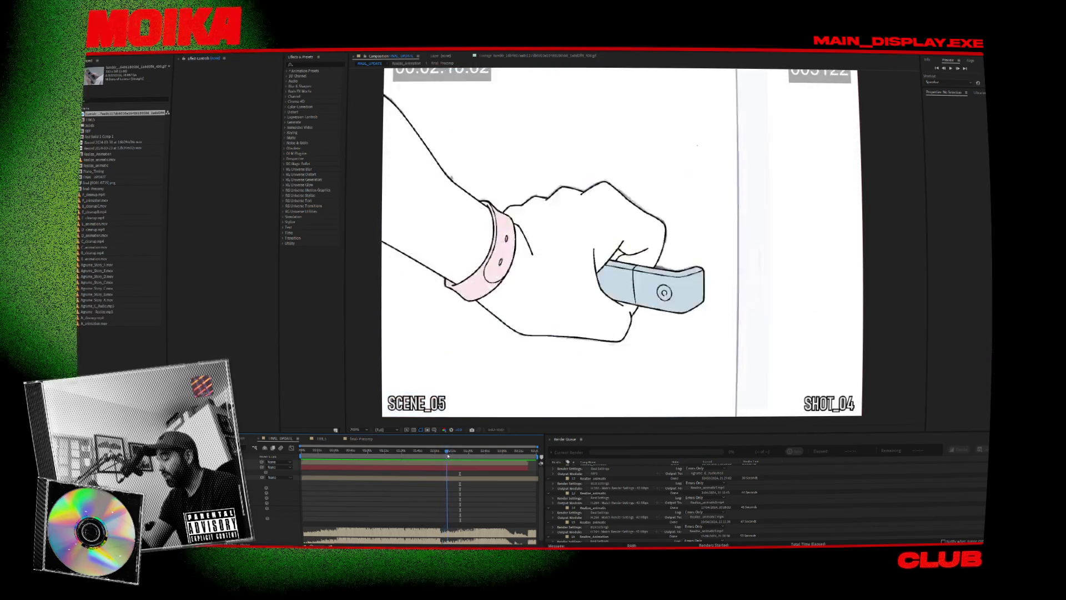
pyautogui.moveTo(450, 455); pyautogui.dragTo(456, 458)
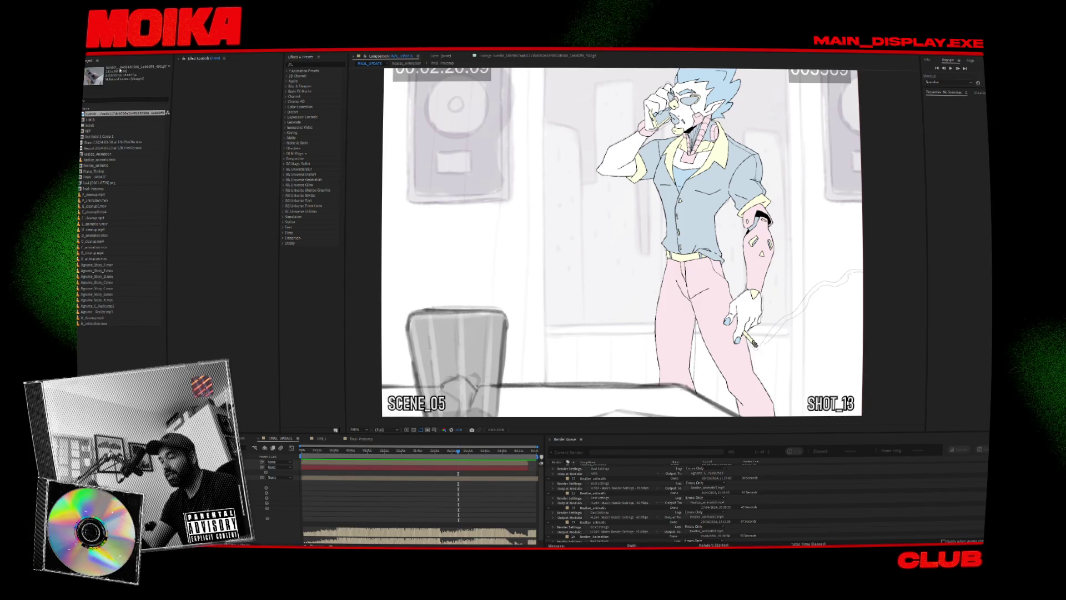
# Reopen another project from the File menu's recent projects list.
pyautogui.click(93, 51)
pyautogui.moveTo(103, 64)
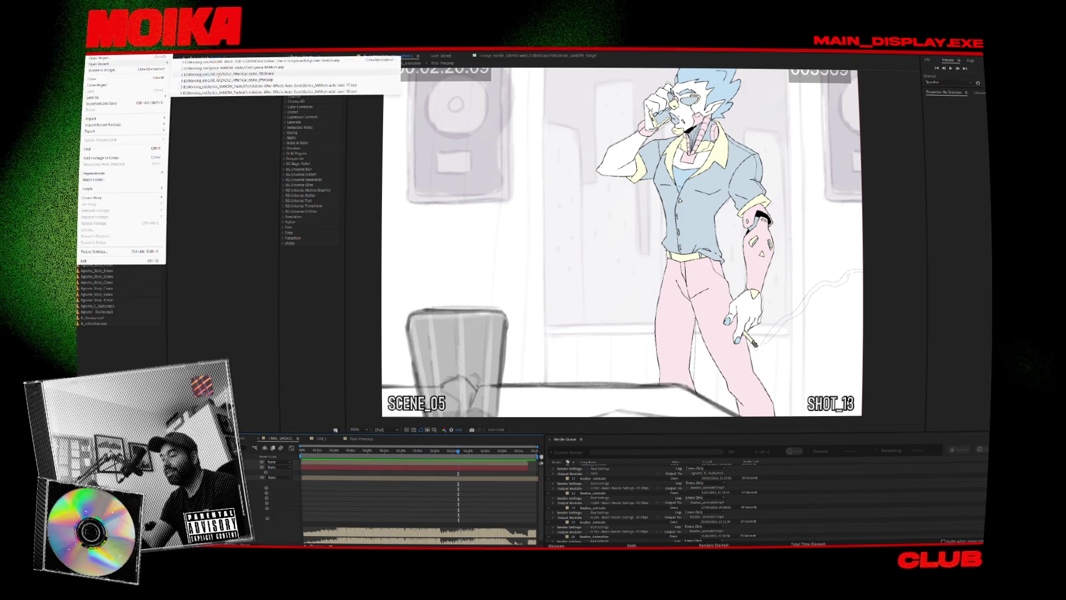
pyautogui.click(250, 67)
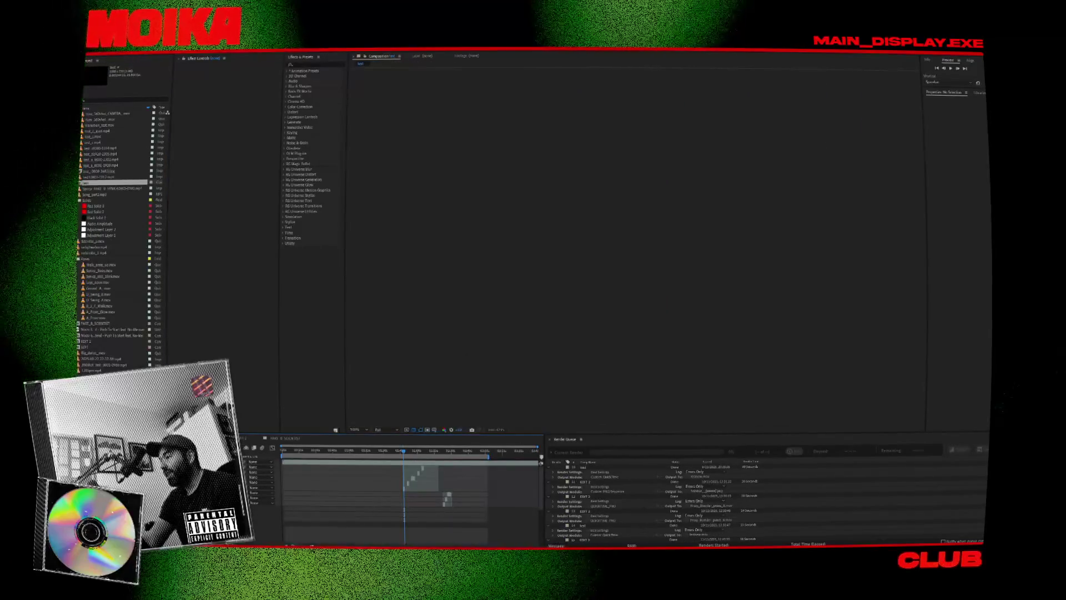
# Scrub the new project's timeline to preview its shots, including the green and red glitch frame.
pyautogui.click(381, 453)
pyautogui.moveTo(381, 452); pyautogui.dragTo(415, 452)
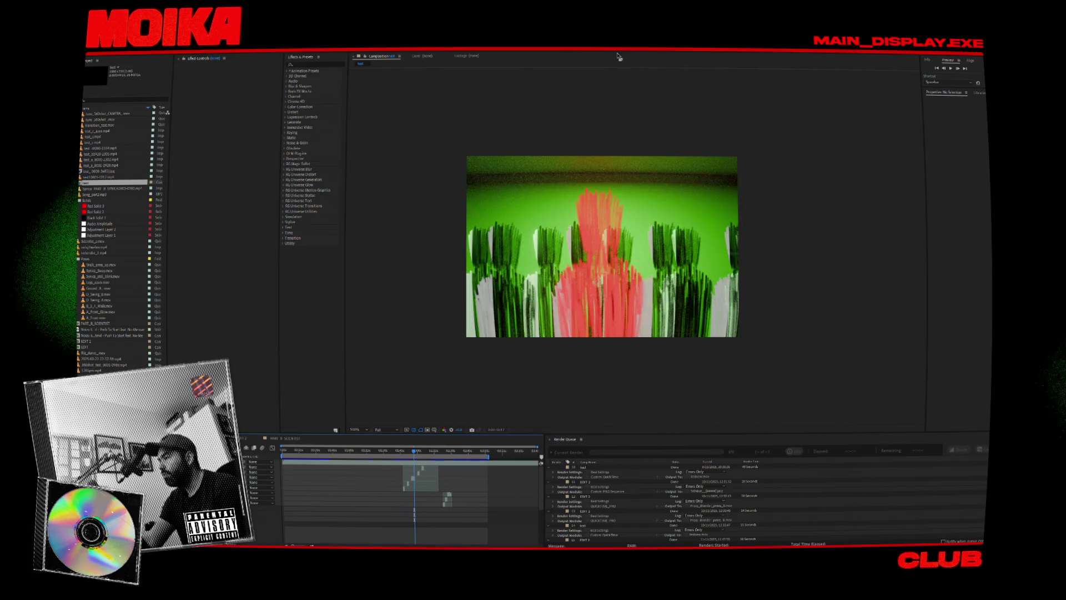
pyautogui.moveTo(414, 452); pyautogui.dragTo(453, 456)
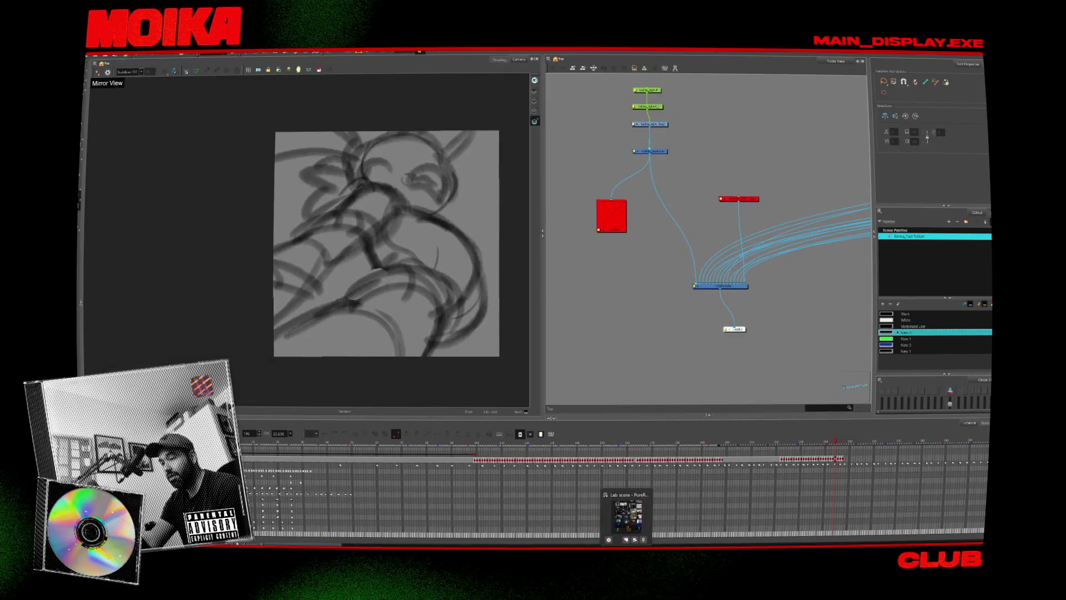
# Open the recent cockpit .xstage scene, play its animation, then jump back to the bag moment.
pyautogui.click(94, 56)
pyautogui.moveTo(100, 67)
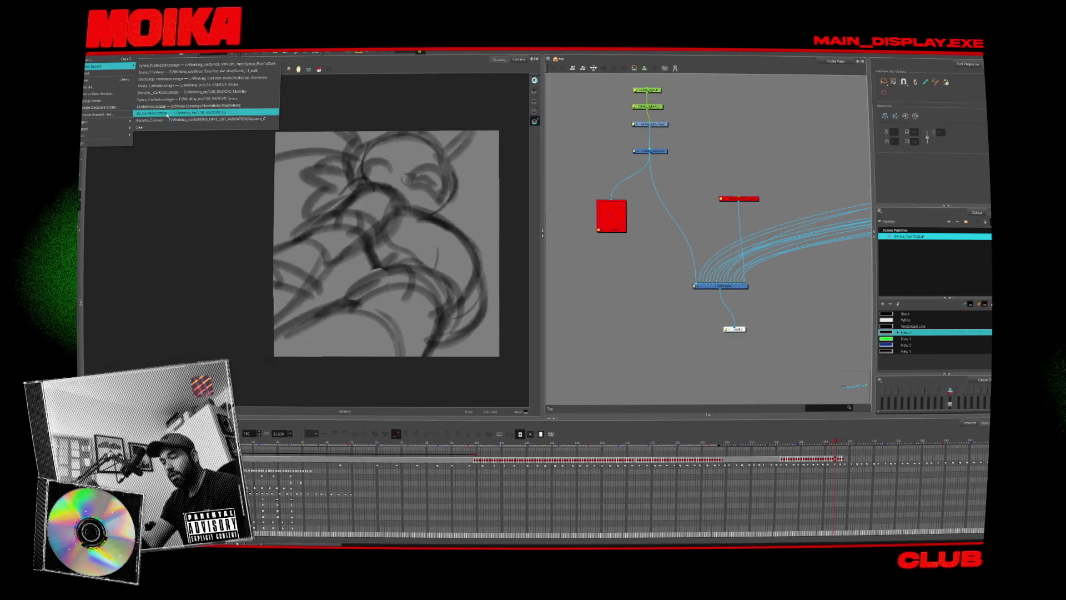
pyautogui.click(360, 159)
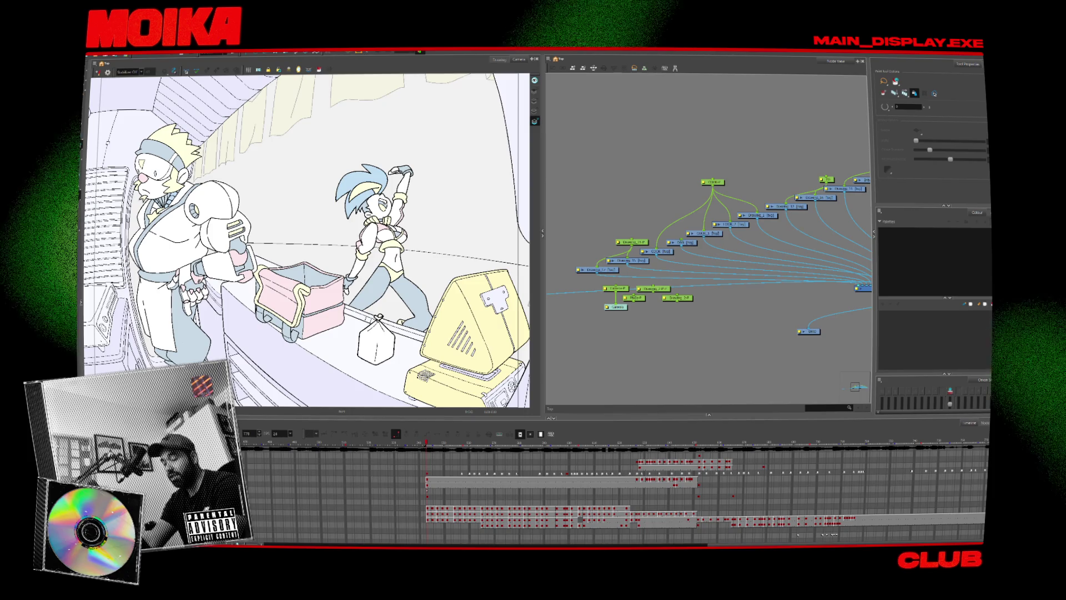
pyautogui.press('Return')
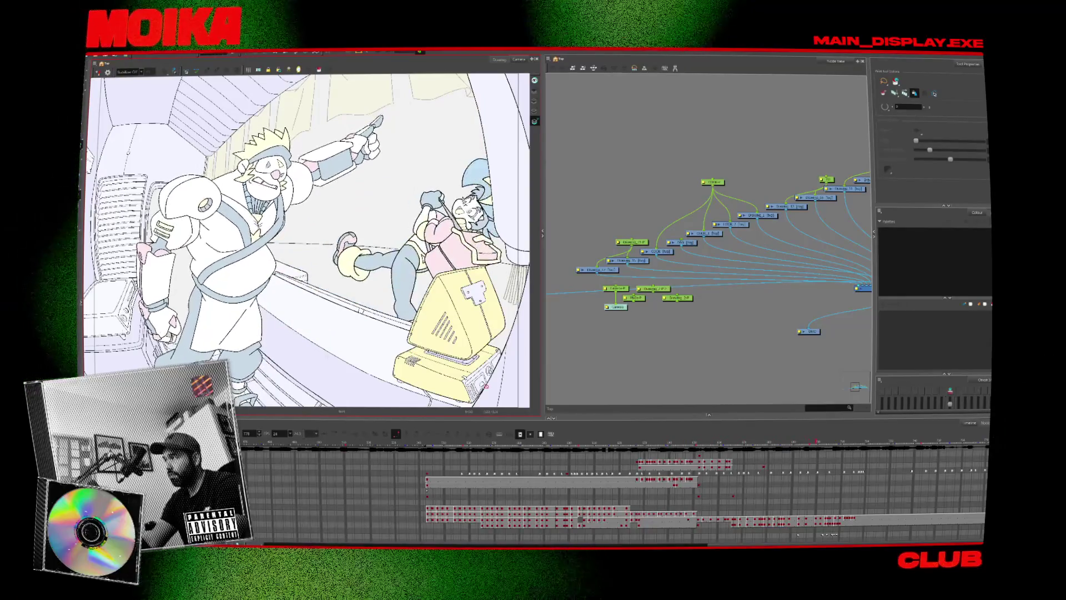
pyautogui.click(731, 443)
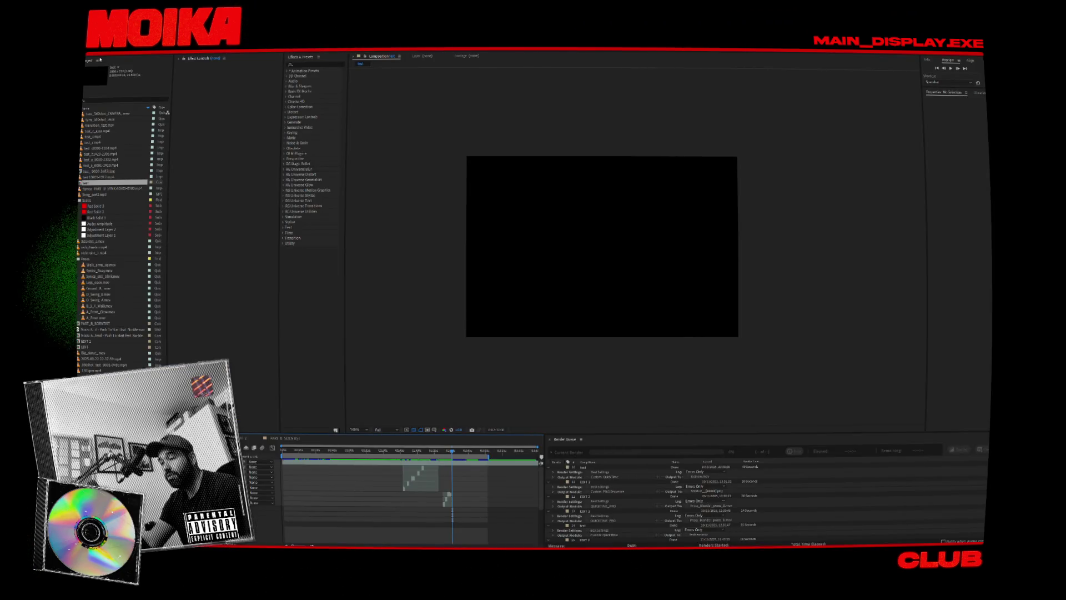
# Open The_beat_Storyboard_animatic project from Working_on > THE BEAT_MoikaMV.
pyautogui.click(99, 53)
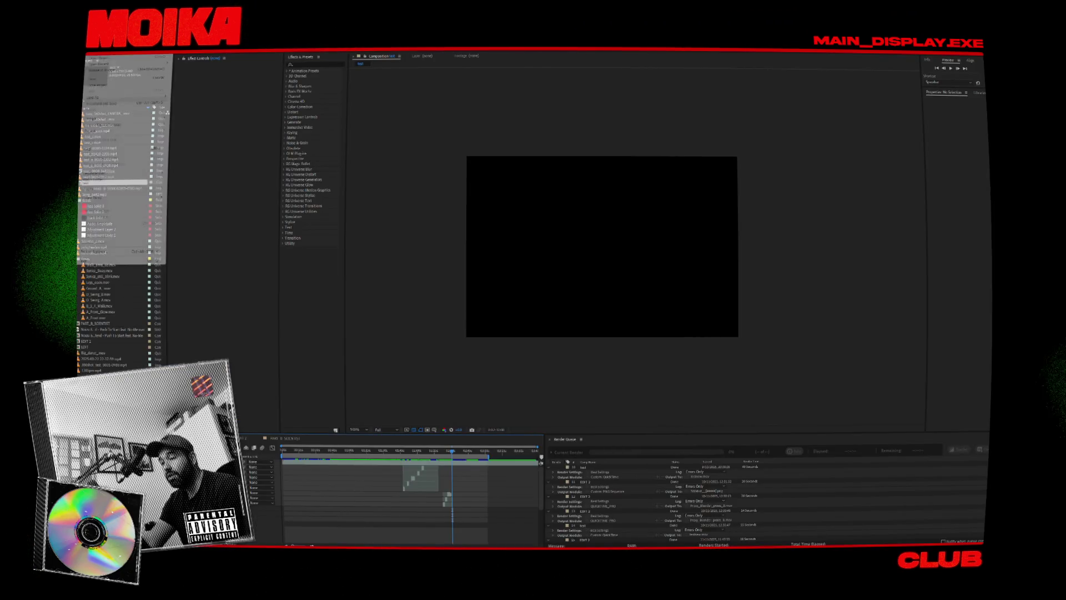
pyautogui.click(100, 58)
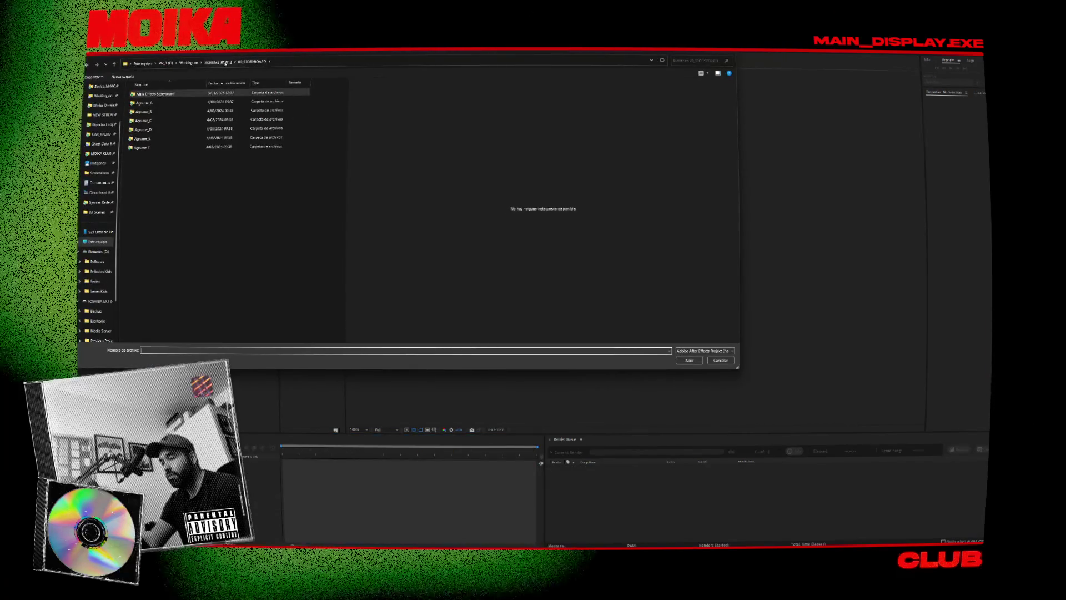
pyautogui.click(220, 63)
pyautogui.click(195, 63)
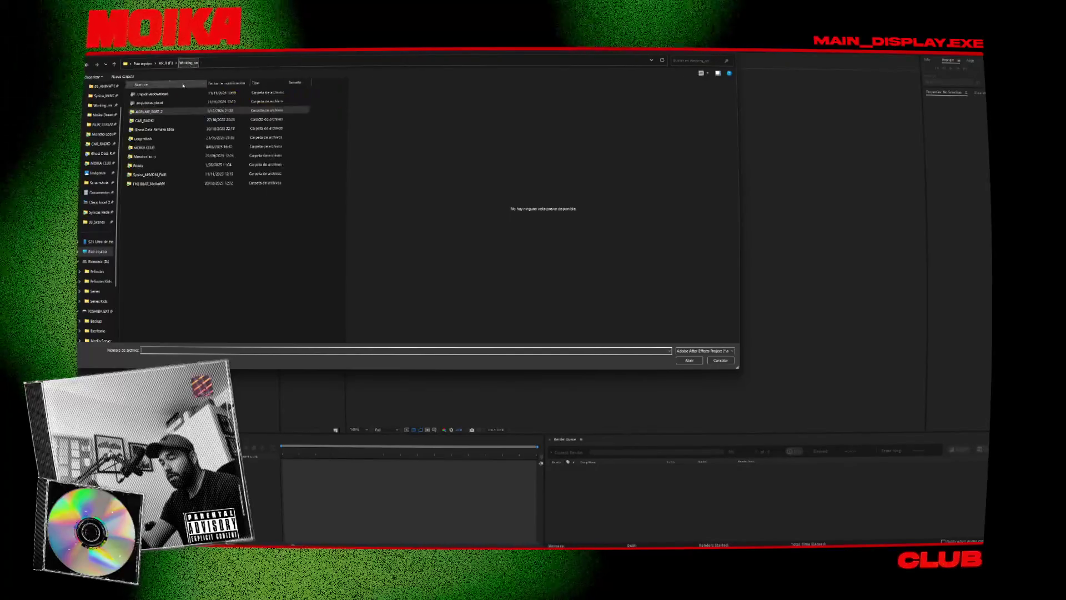
pyautogui.doubleClick(166, 183)
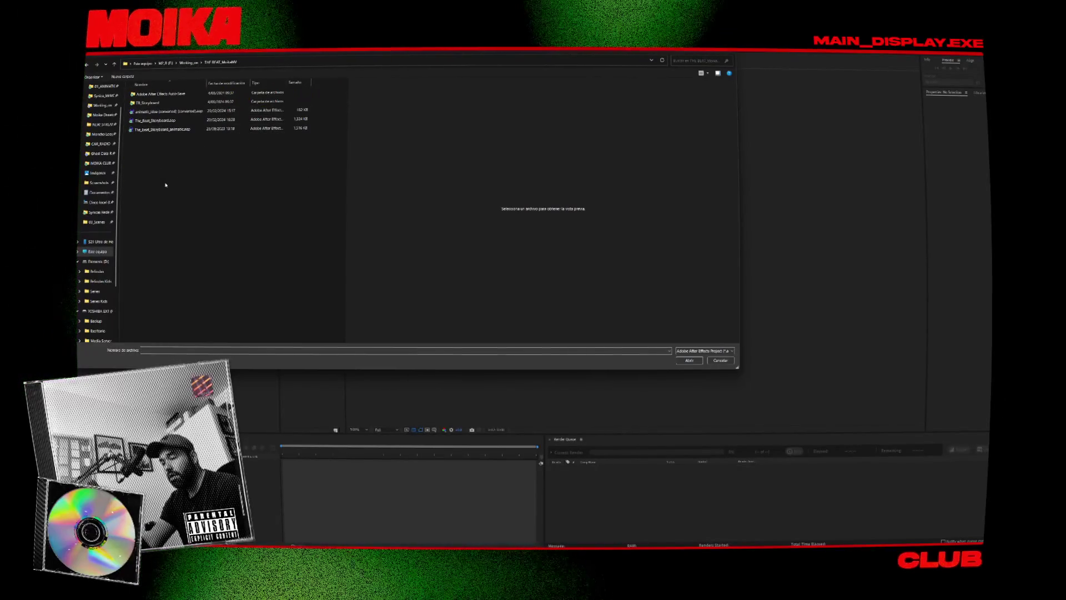
pyautogui.doubleClick(165, 130)
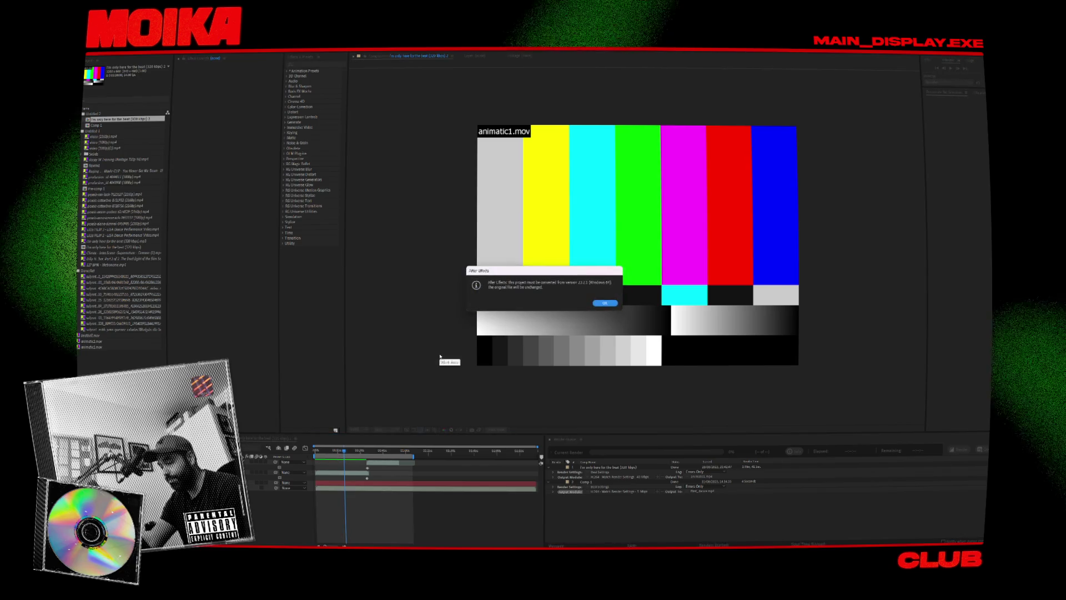
# Dismiss the project conversion notice and select the animatic1.mov footage in the Project panel.
pyautogui.press('Return')
pyautogui.press('Return')
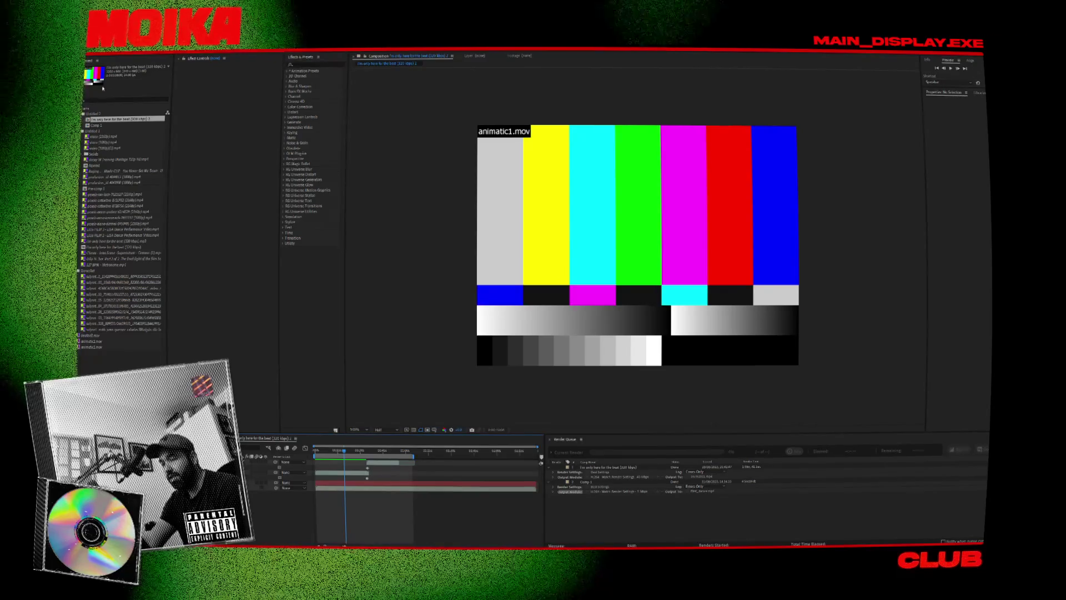
pyautogui.hotkey('alt', 'f')
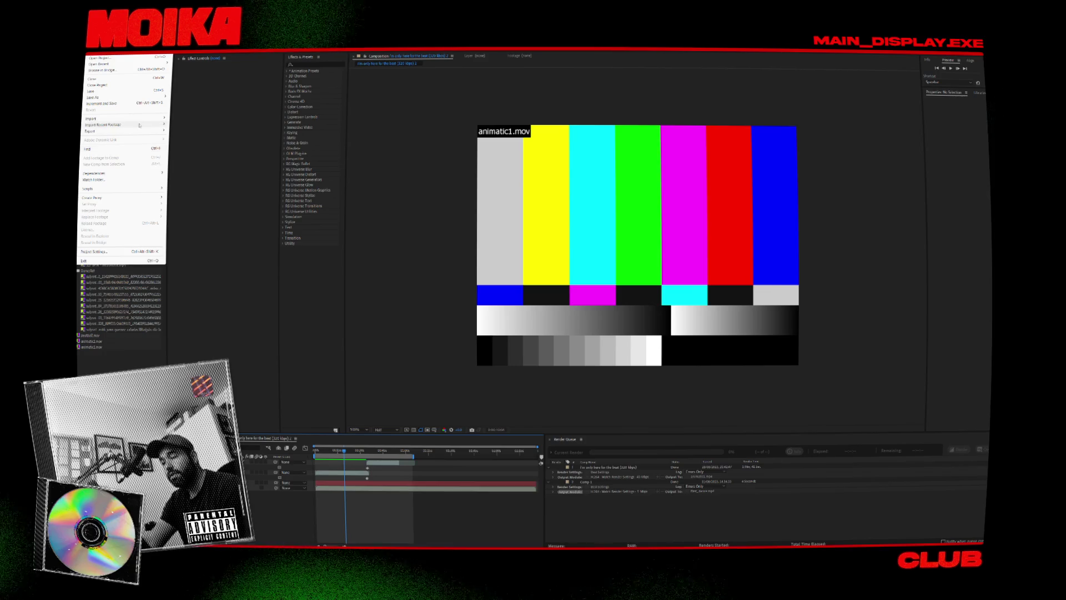
pyautogui.moveTo(141, 119)
pyautogui.click(118, 318)
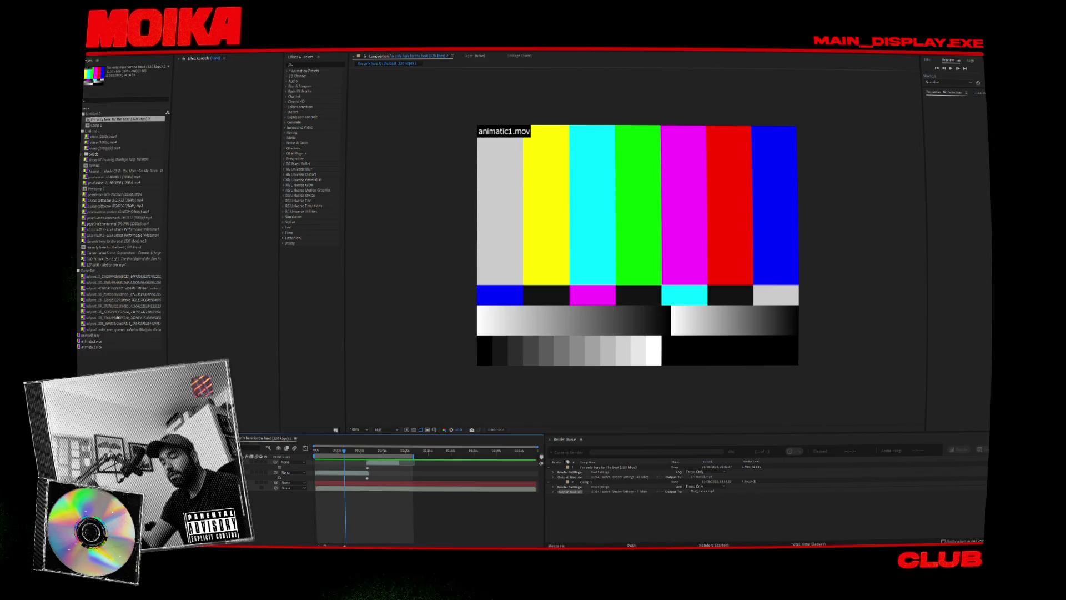
pyautogui.click(101, 148)
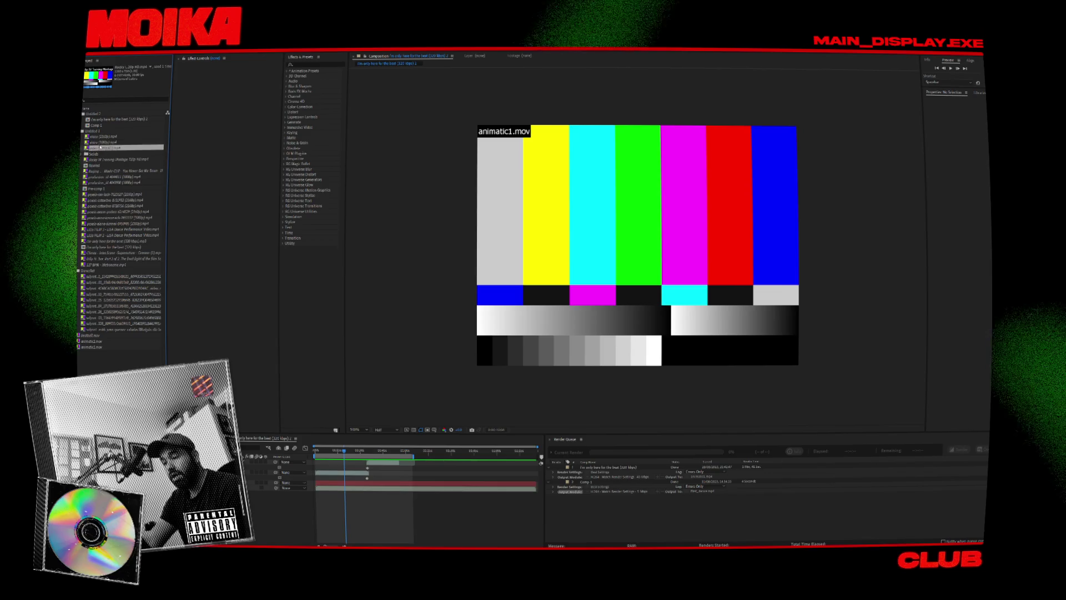
pyautogui.click(99, 349)
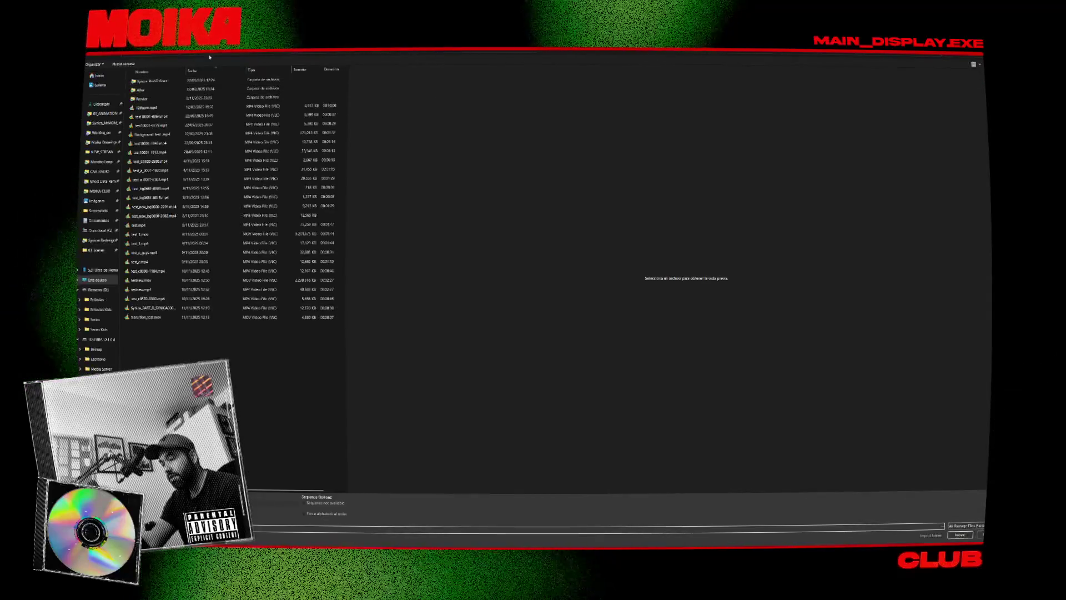
# Browse the music video project folders and import Animatic_1.mp4 to replace the missing footage.
pyautogui.doubleClick(147, 169)
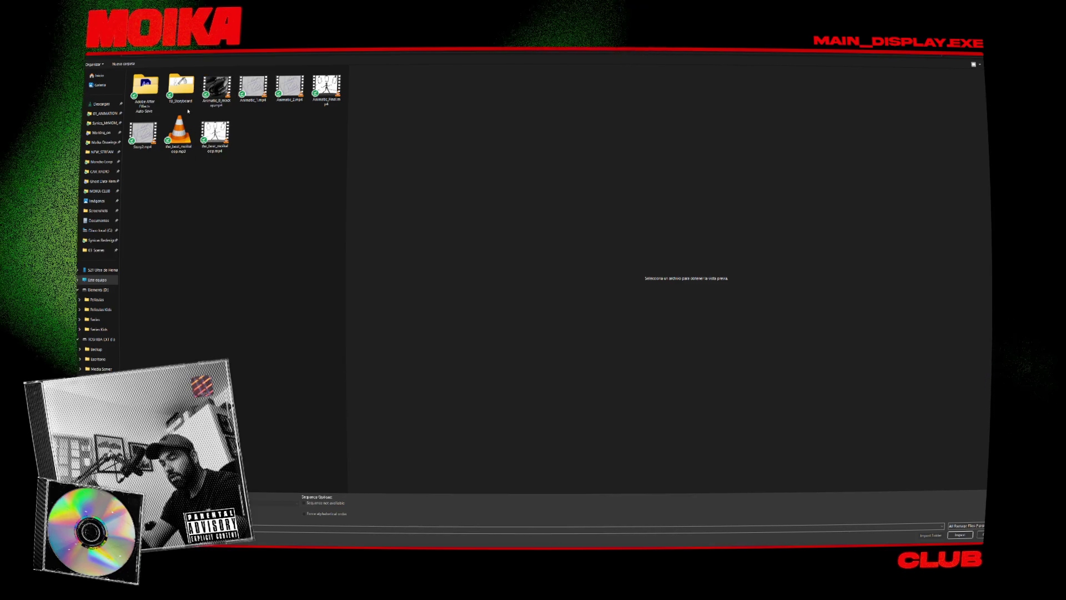
pyautogui.doubleClick(181, 87)
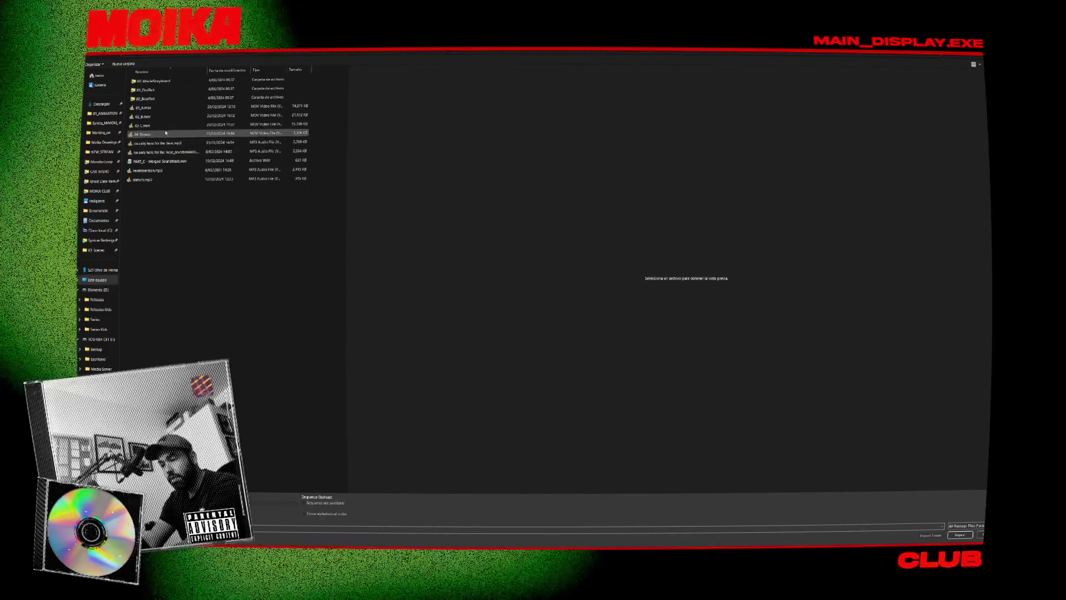
pyautogui.doubleClick(163, 99)
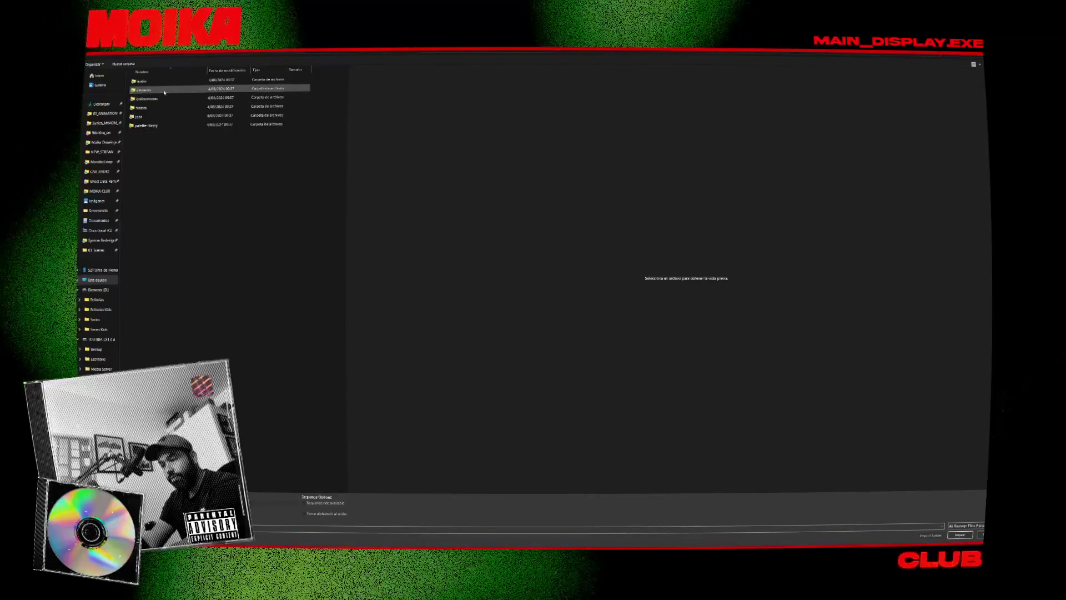
pyautogui.press('BackSpace')
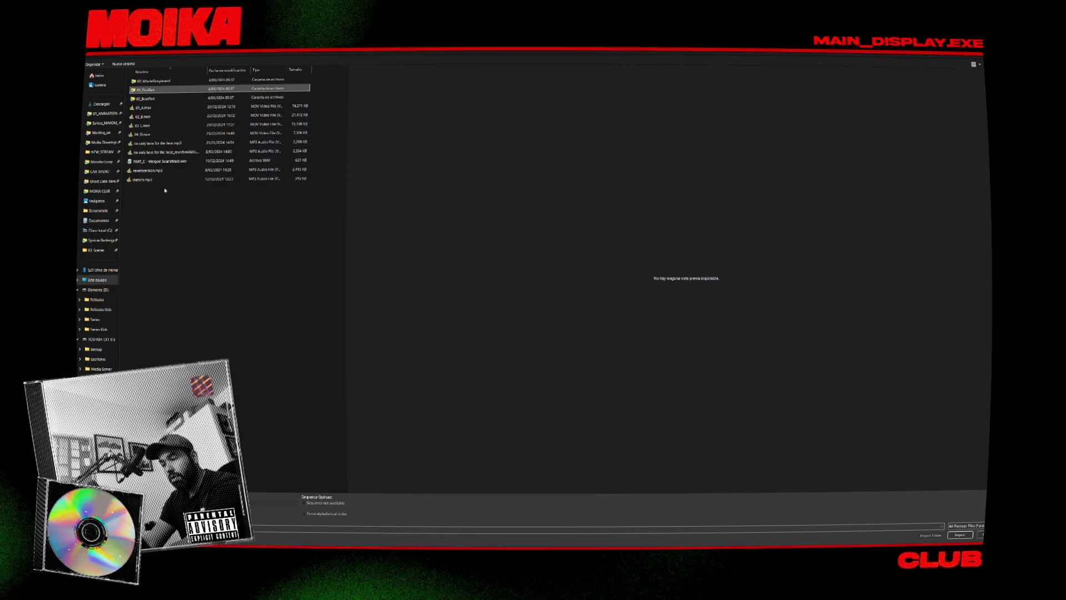
pyautogui.press('BackSpace')
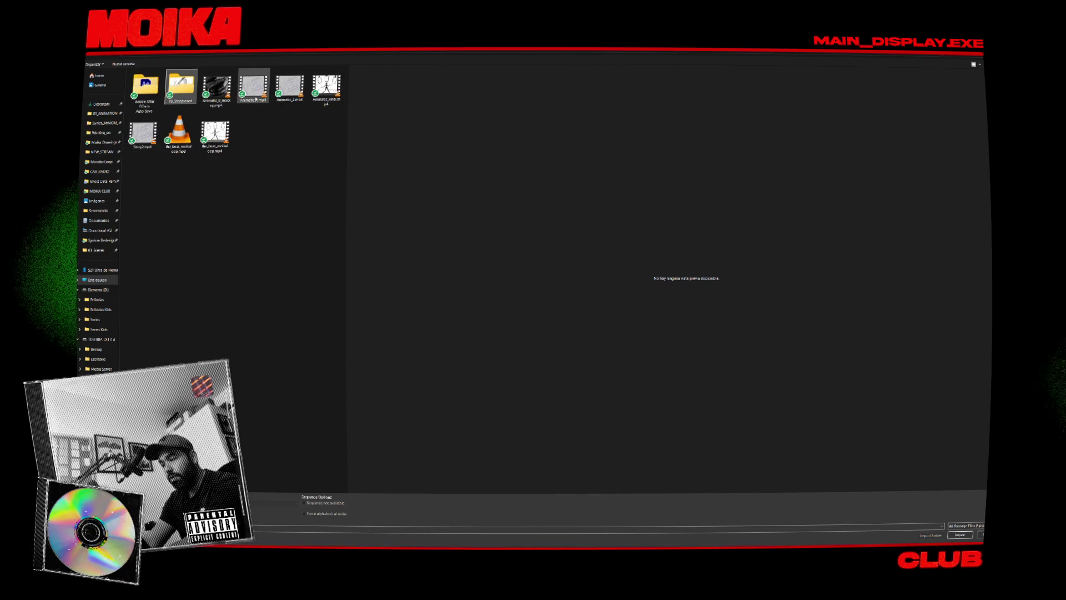
pyautogui.doubleClick(256, 99)
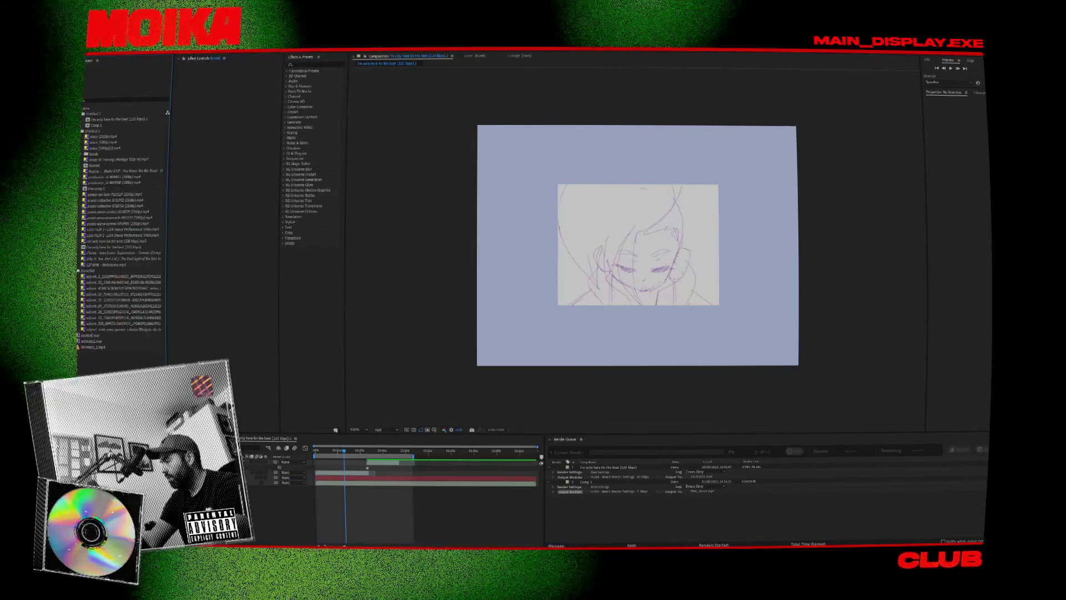
# Close the project without saving, then play Animatic_Final.mp4 from File Explorer's THE BEAT_MoikaMV folder.
pyautogui.hotkey('ctrl', 'q')
pyautogui.click(577, 300)
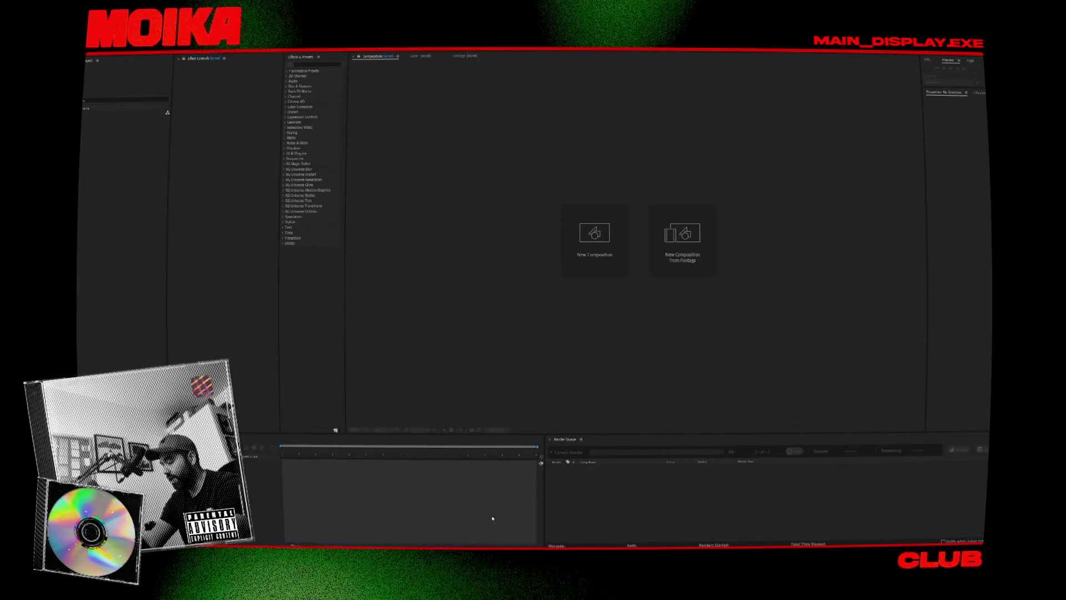
pyautogui.press('super+e')
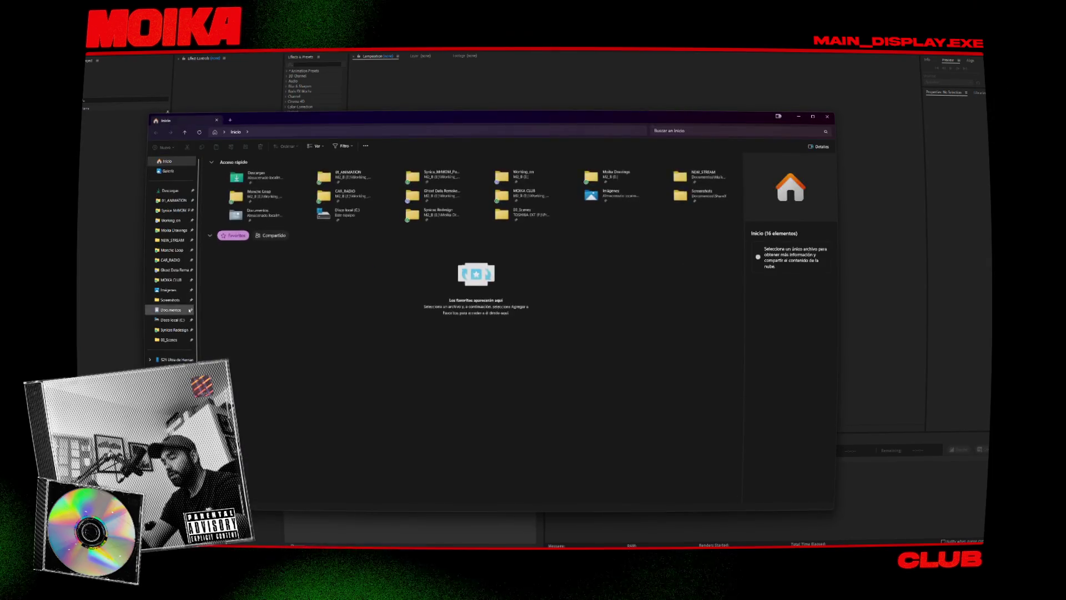
pyautogui.click(175, 212)
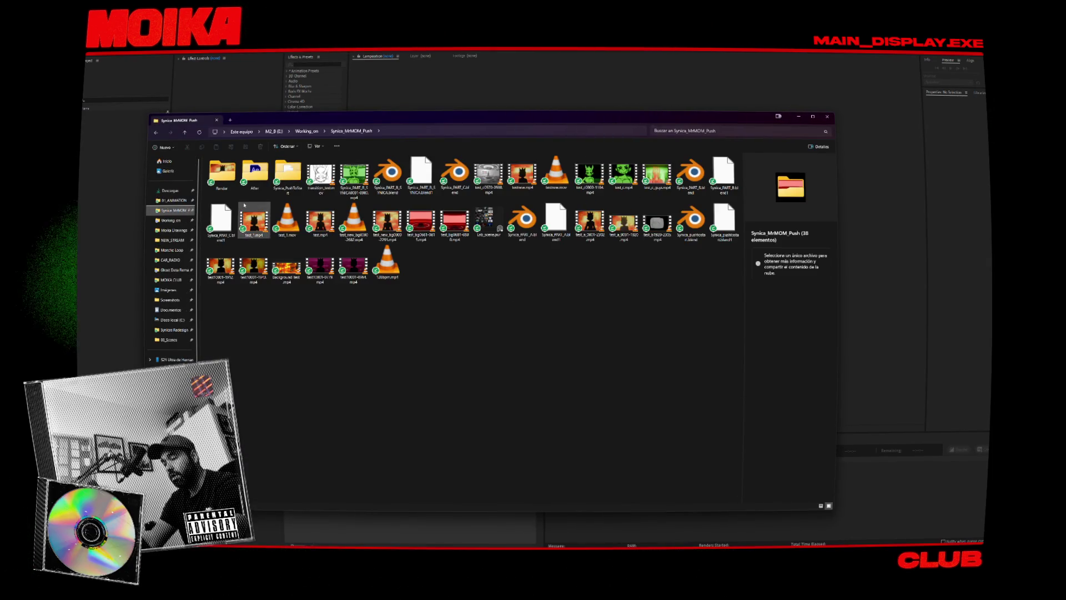
pyautogui.click(306, 131)
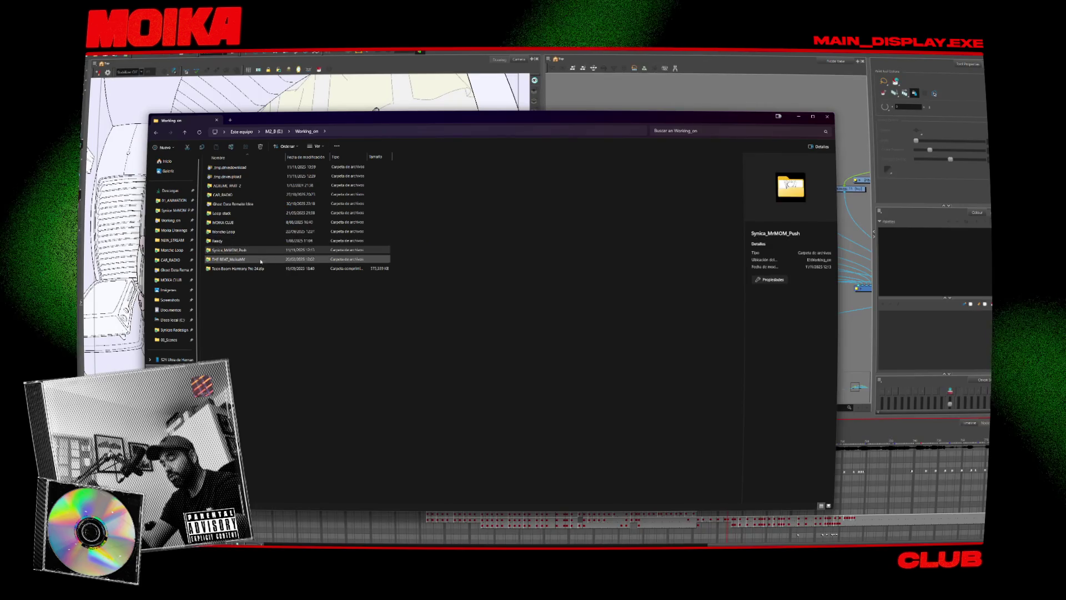
pyautogui.doubleClick(260, 260)
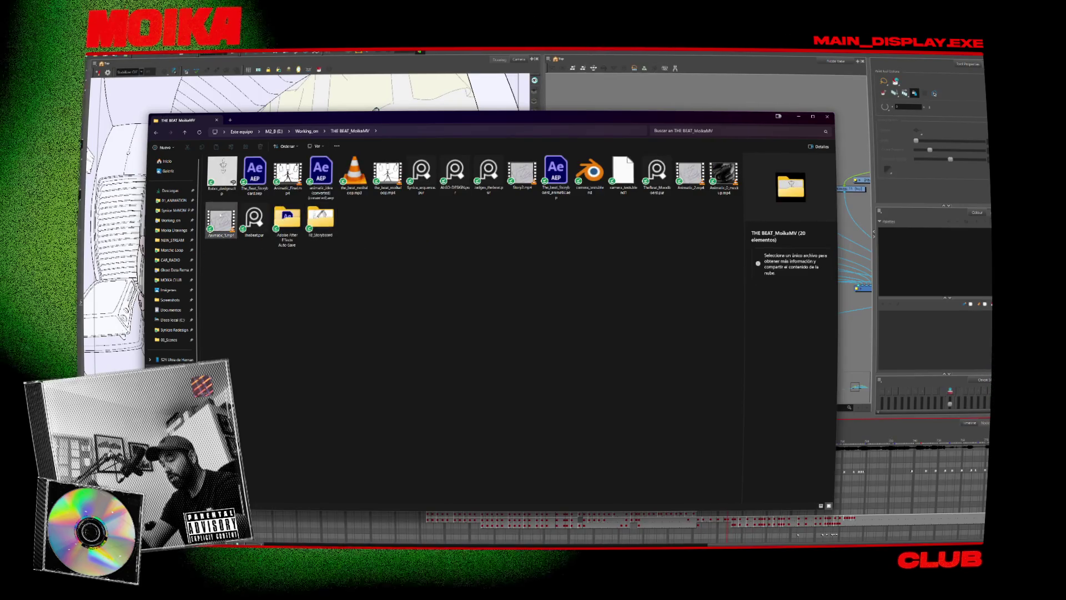
pyautogui.click(288, 174)
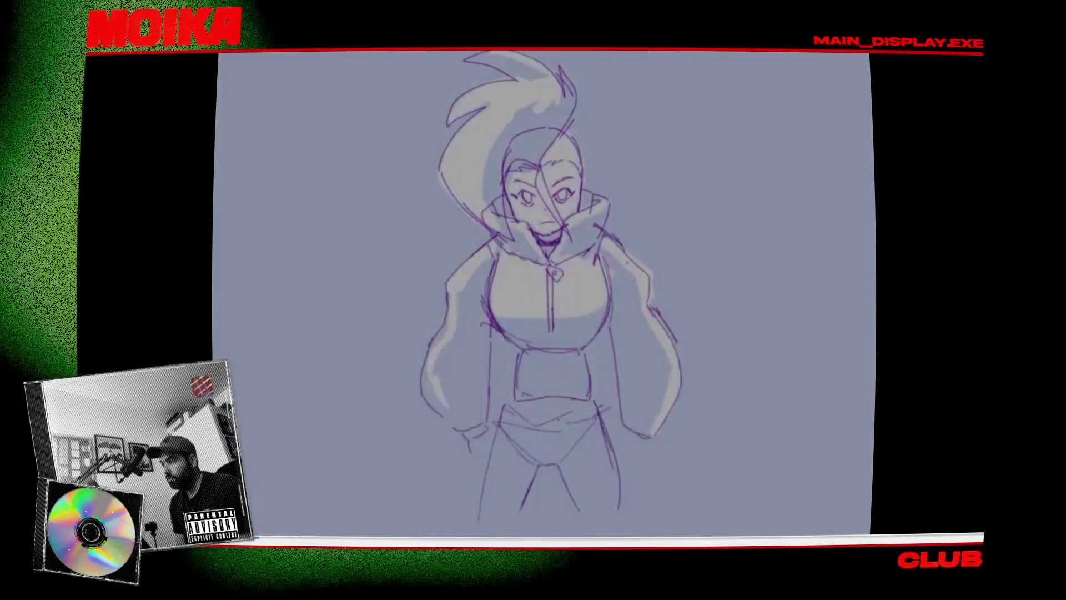
# Set the player volume to 90% and watch Animatic_Final.mp4 to the end.
pyautogui.scroll(-2, 895, 241)
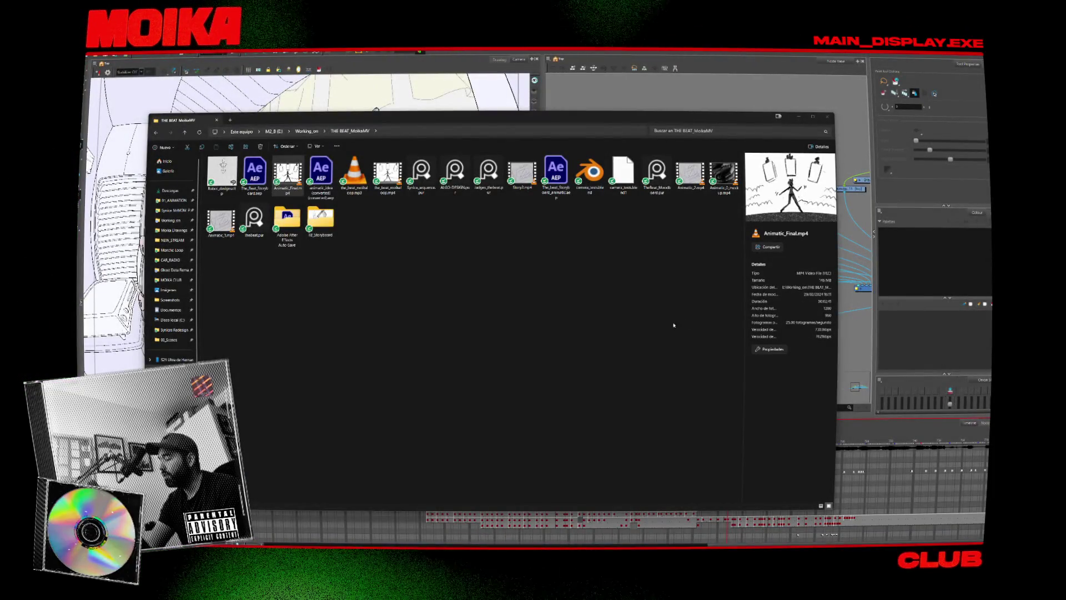
# Switch from File Explorer to Toon Boom Harmony and close the recent files menu.
pyautogui.click(689, 228)
pyautogui.click(594, 101)
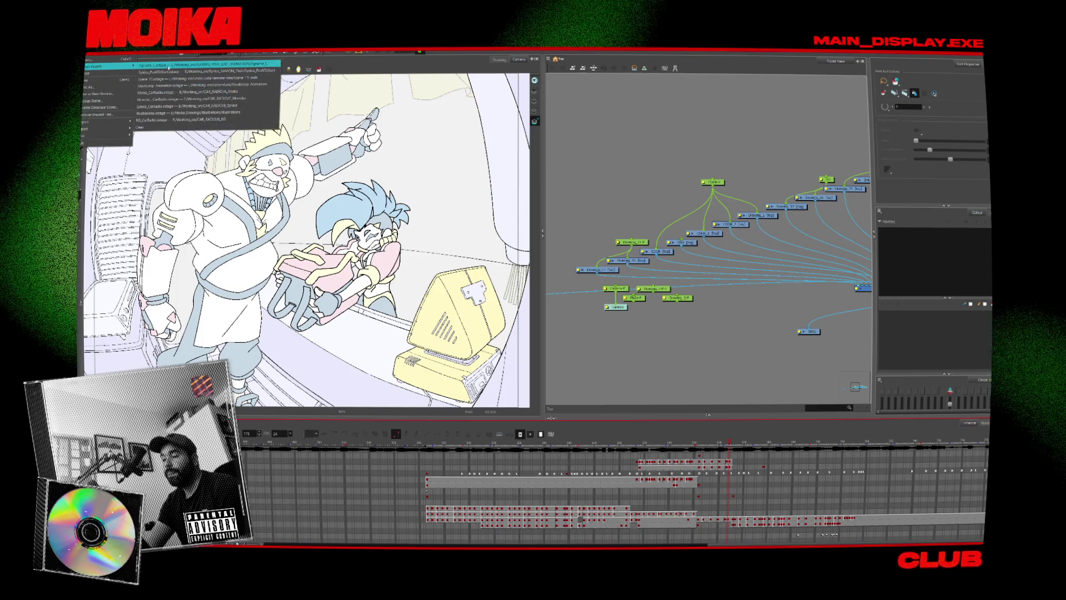
pyautogui.press('Escape')
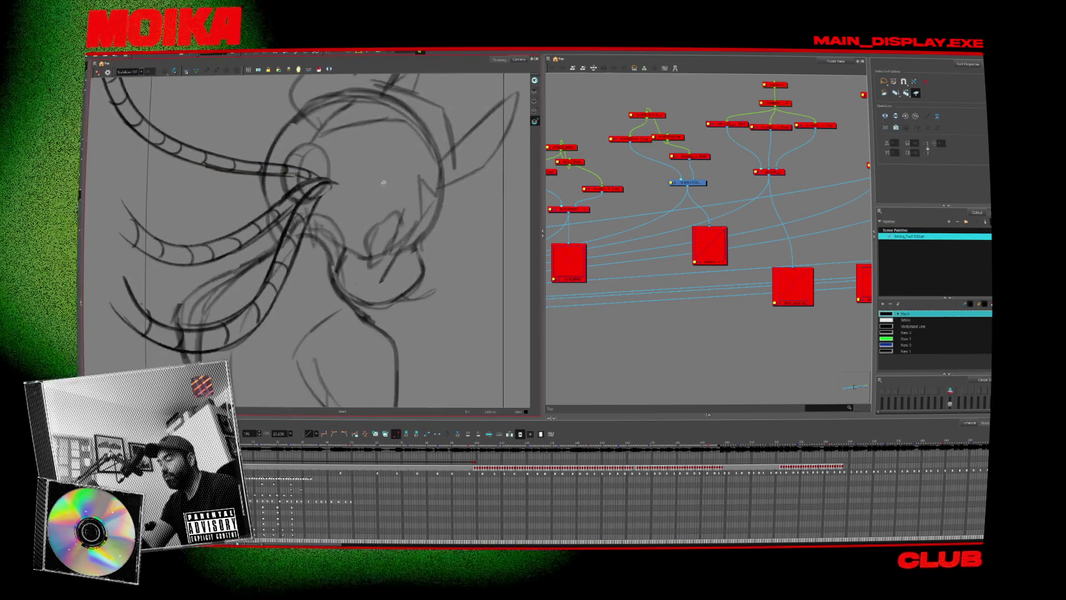
# Widen and reframe the Camera view around the horned character sketch, checking a later and an earlier frame.
pyautogui.moveTo(653, 197); pyautogui.dragTo(705, 197)
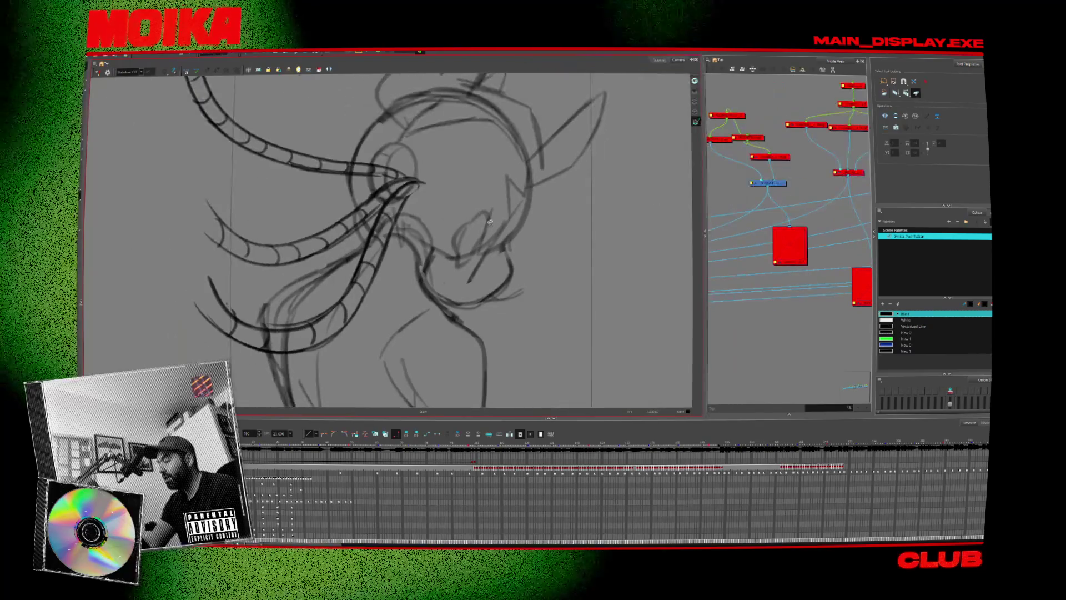
pyautogui.moveTo(497, 279); pyautogui.dragTo(546, 291)
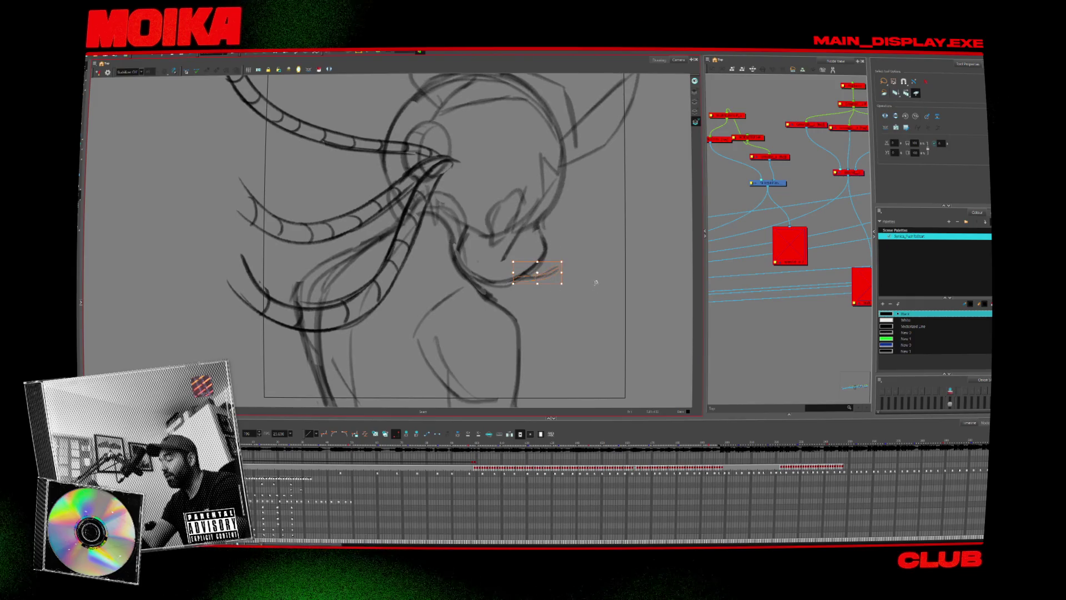
pyautogui.scroll(-3, 528, 262)
pyautogui.click(476, 444)
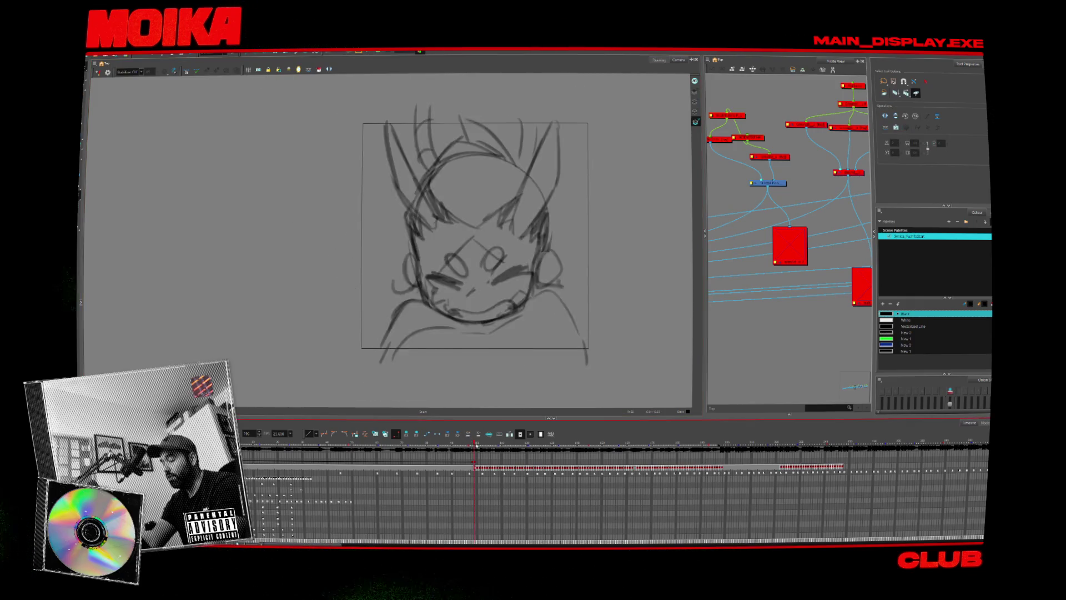
pyautogui.click(400, 444)
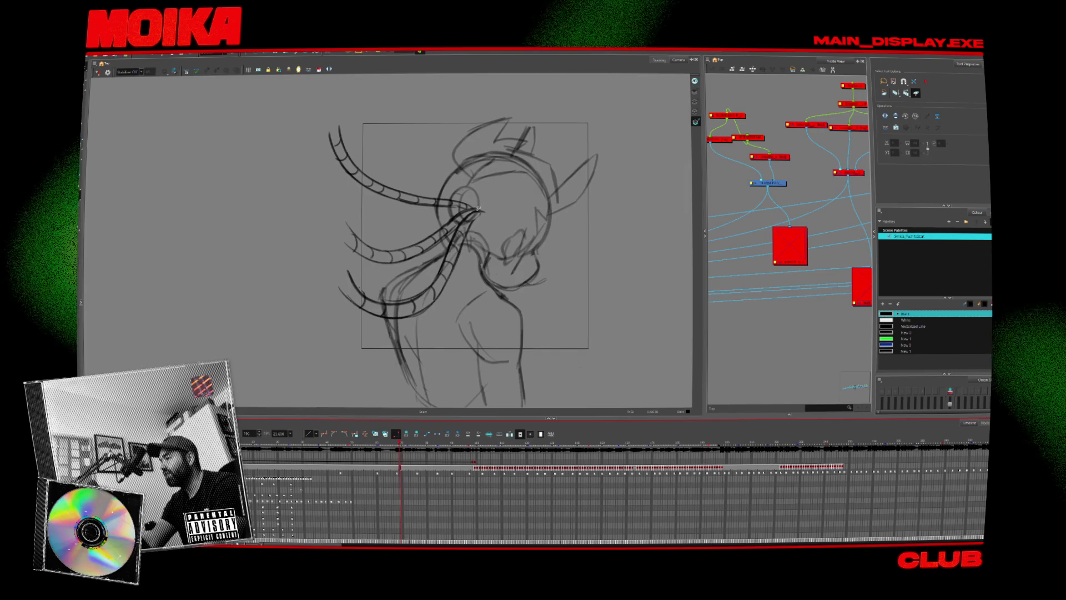
pyautogui.scroll(2, 463, 220)
pyautogui.moveTo(463, 219); pyautogui.dragTo(451, 212)
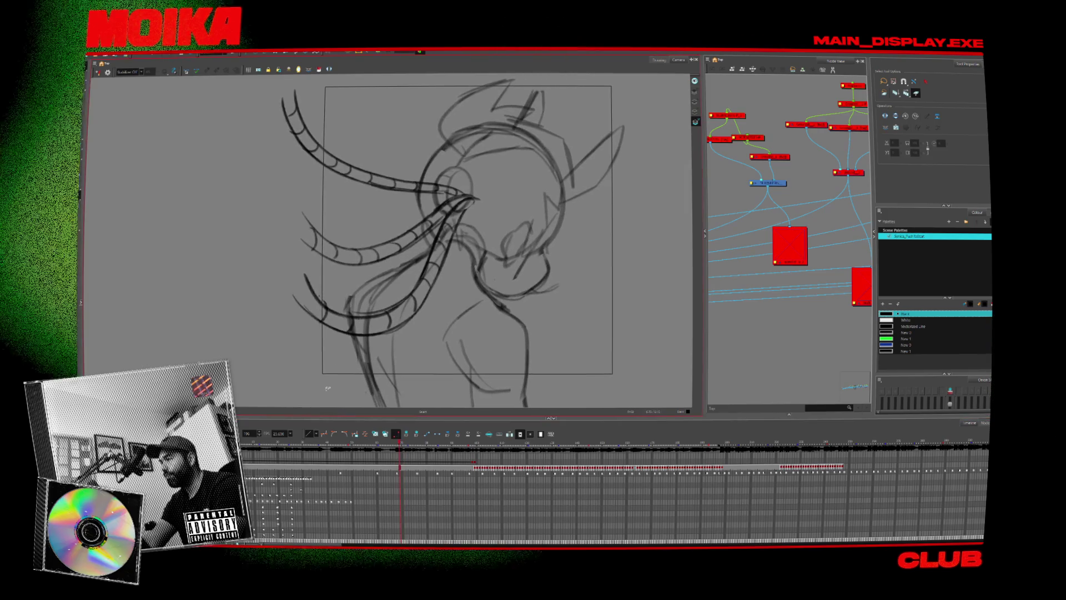
# Scrub the Timeline back and forth between earlier and later frames to review the tentacle sweep.
pyautogui.click(282, 466)
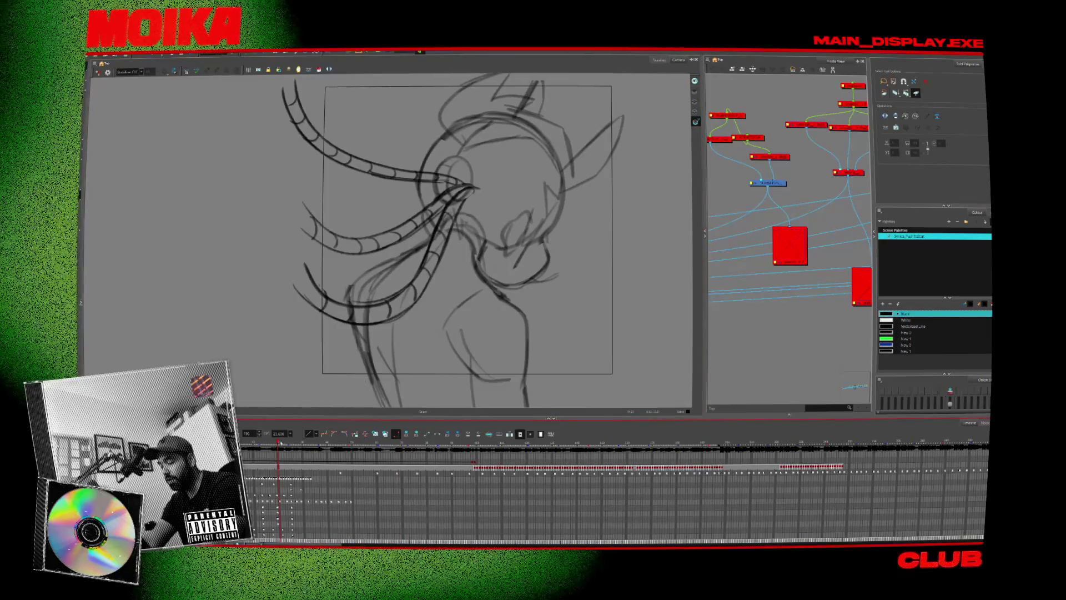
pyautogui.moveTo(281, 442); pyautogui.dragTo(392, 451)
pyautogui.click(472, 463)
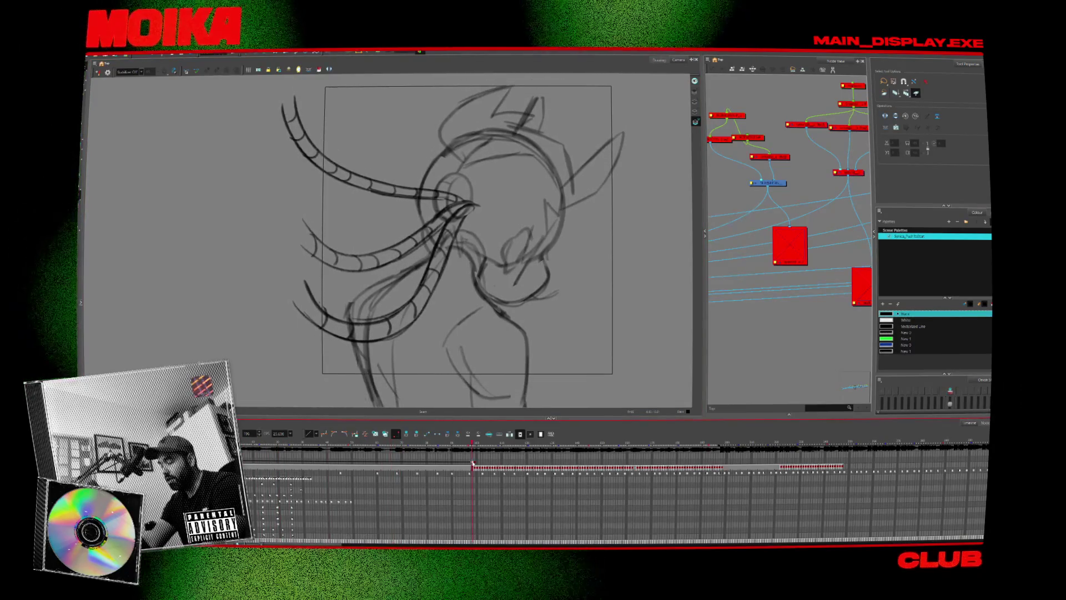
pyautogui.click(340, 463)
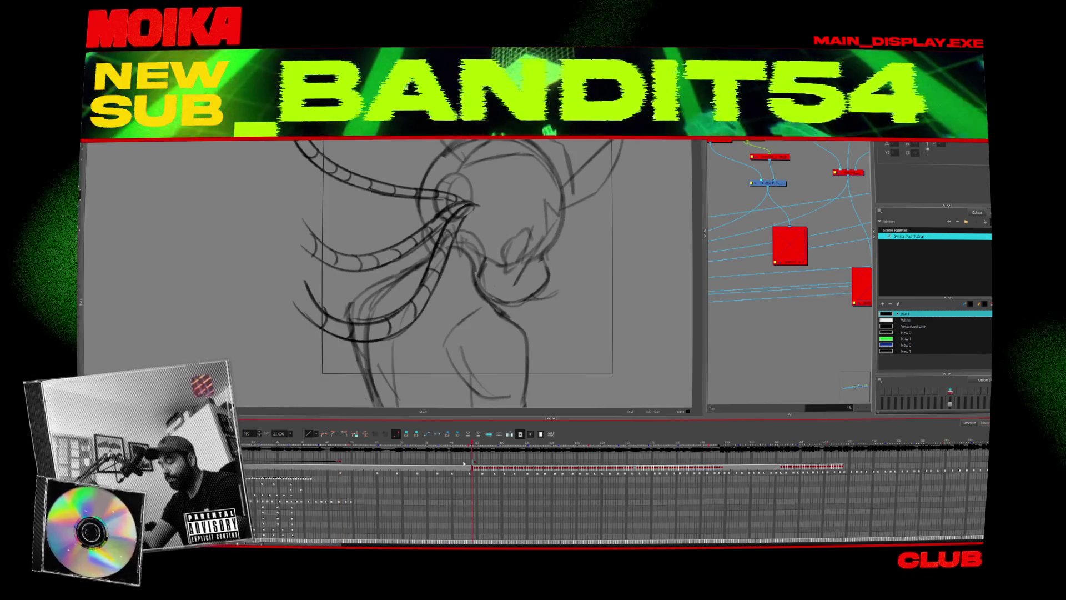
pyautogui.click(429, 438)
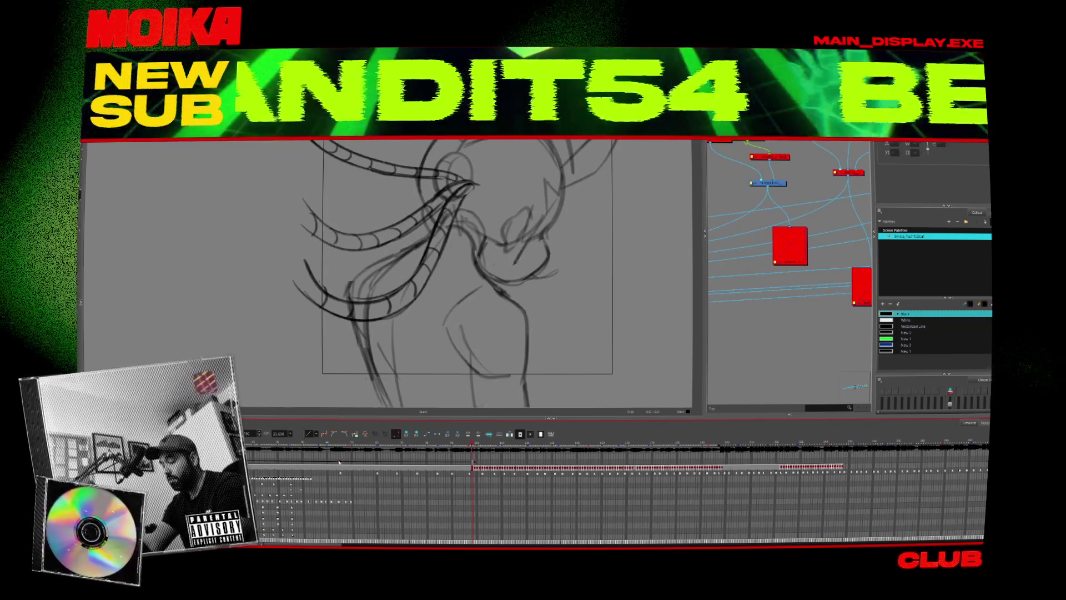
pyautogui.click(342, 463)
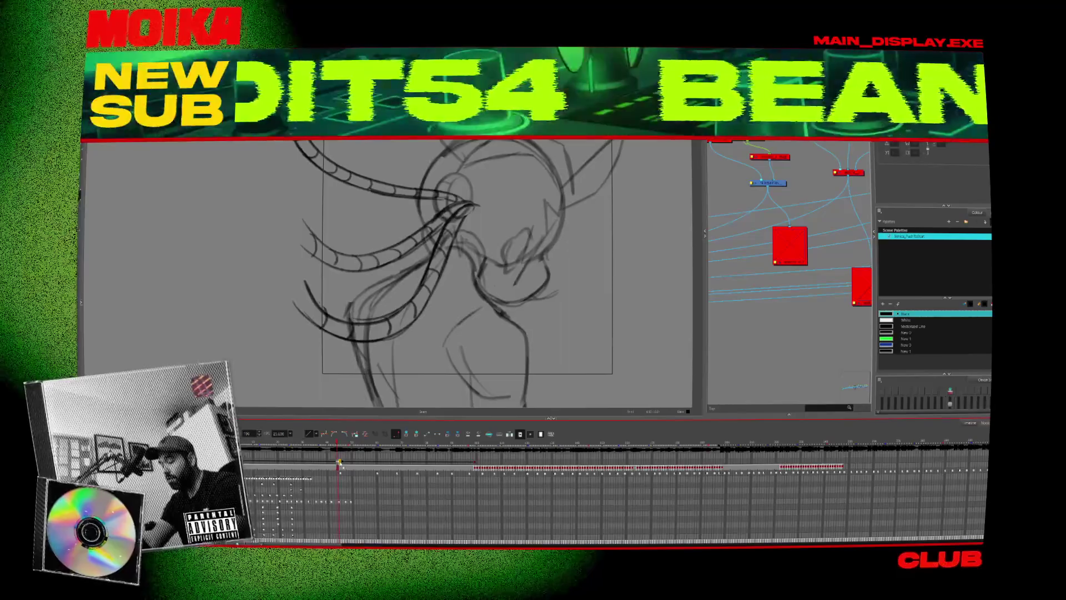
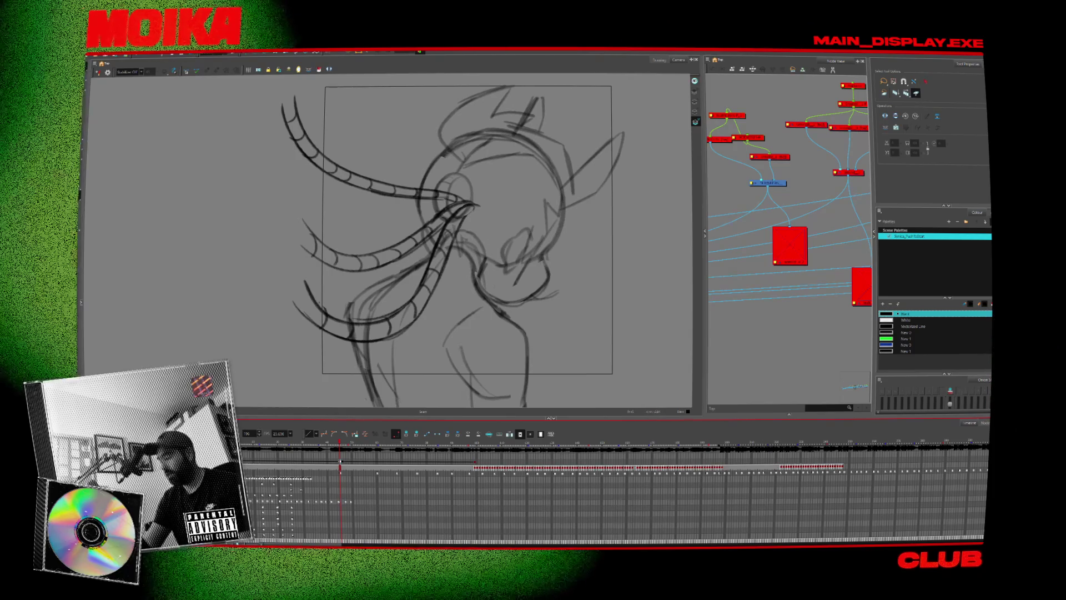
# Scrub through the tentacle sketch frames, recentring the view, up to the grinning-face drawing.
pyautogui.click(508, 450)
pyautogui.moveTo(508, 450); pyautogui.dragTo(305, 450)
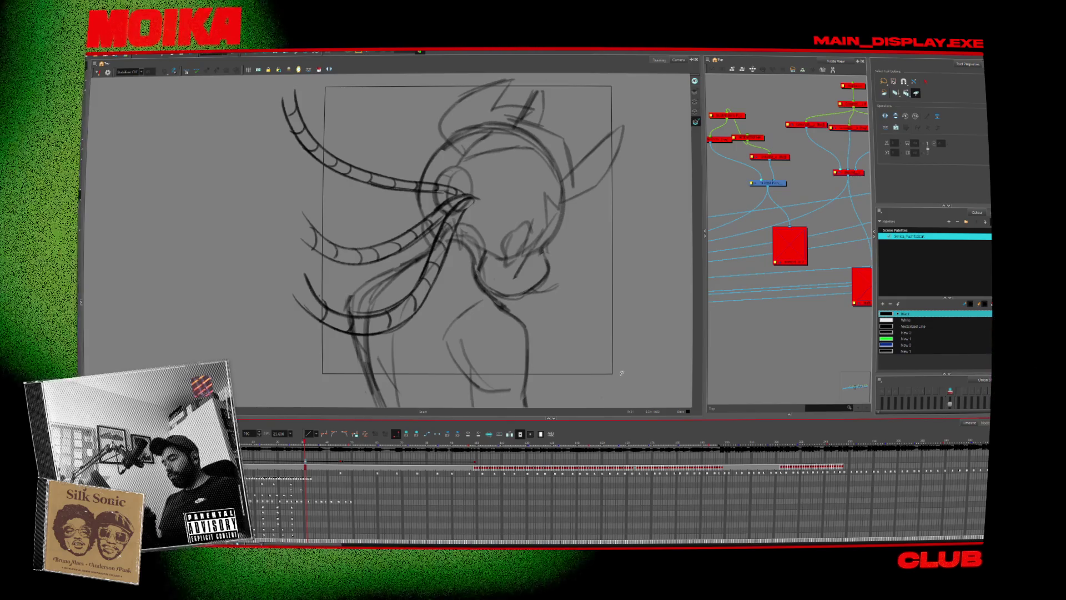
pyautogui.press('.')
pyautogui.press('.')
pyautogui.press('.')
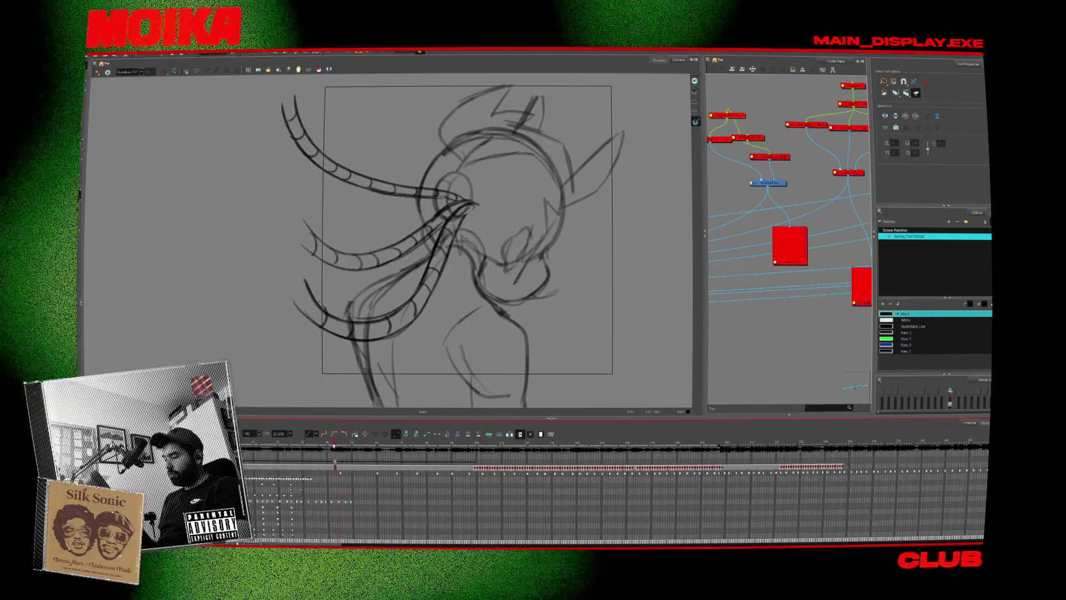
pyautogui.scroll(-2, 578, 277)
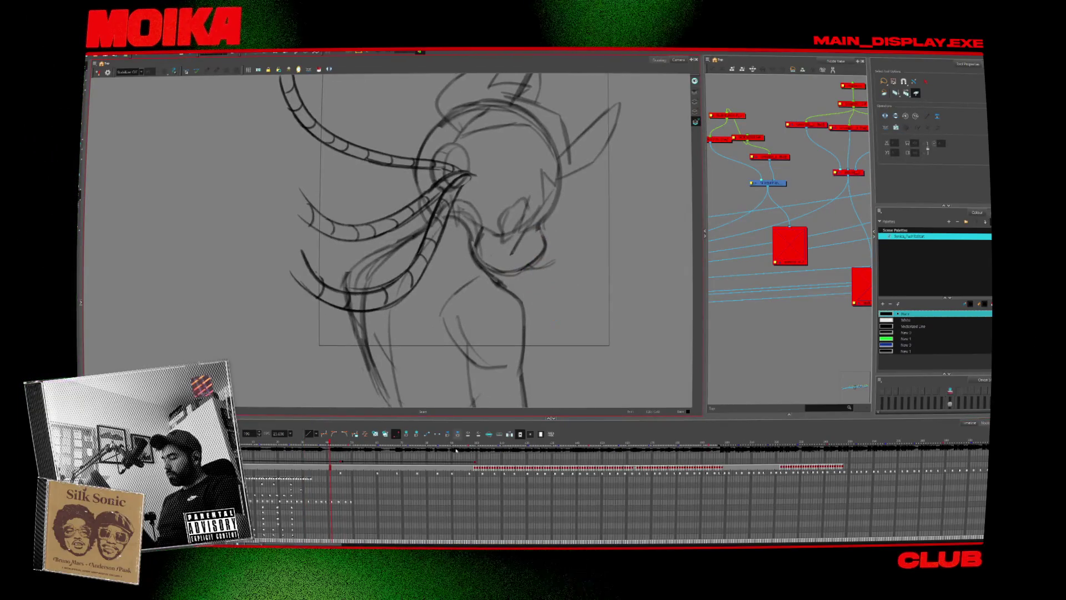
pyautogui.moveTo(457, 444); pyautogui.dragTo(463, 445)
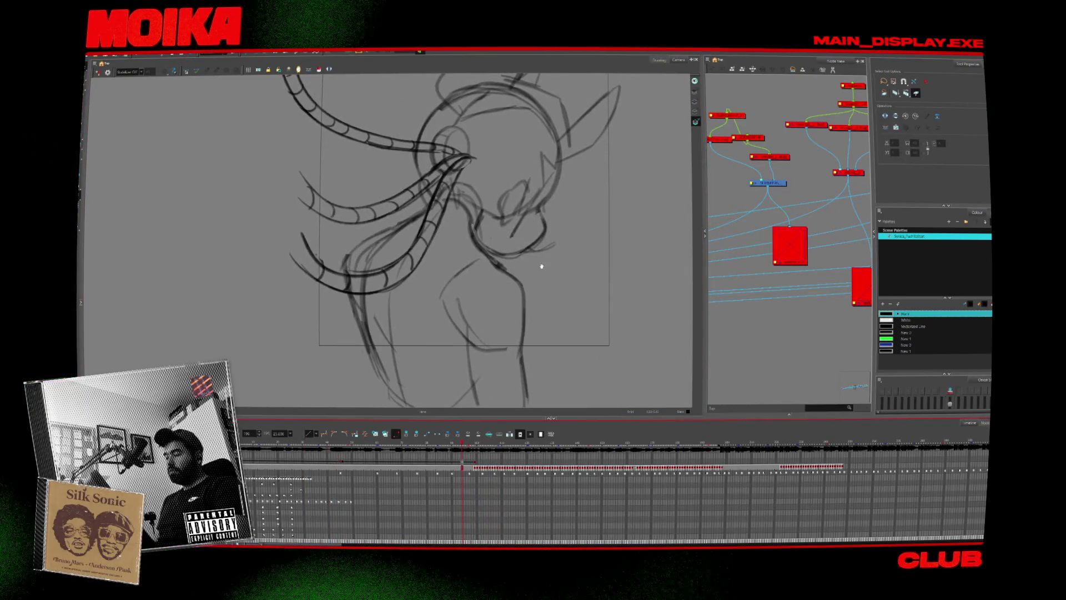
pyautogui.moveTo(542, 266); pyautogui.dragTo(474, 374)
pyautogui.moveTo(462, 448)
pyautogui.mouseDown()
pyautogui.moveTo(568, 464)
pyautogui.moveTo(597, 539)
pyautogui.mouseUp()
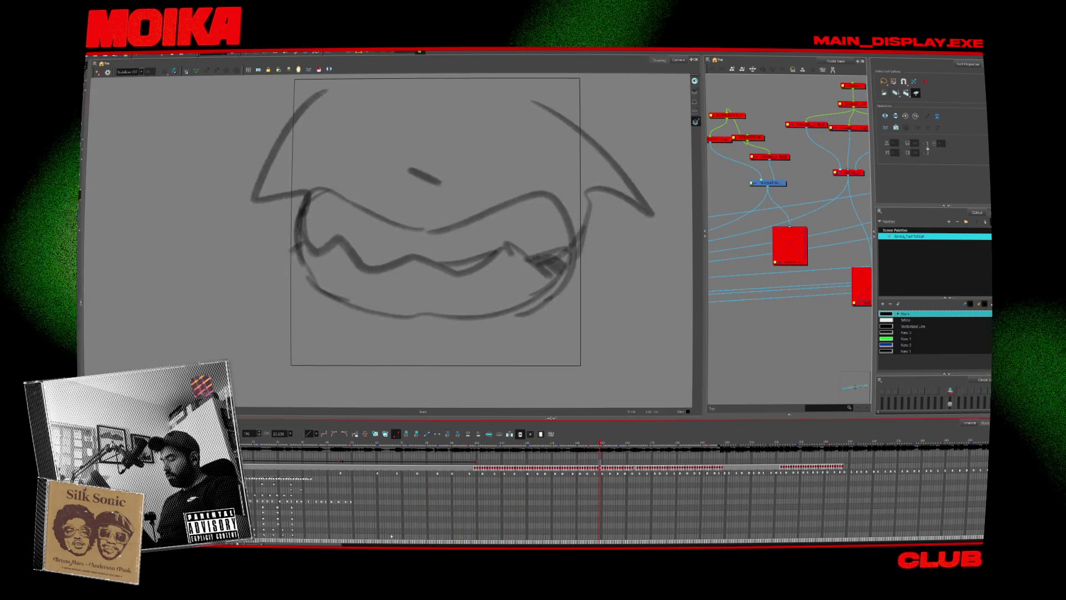
# Scrub between the character-face frame and the tentacle sketch frames.
pyautogui.hscroll(3, 597, 500)
pyautogui.click(481, 445)
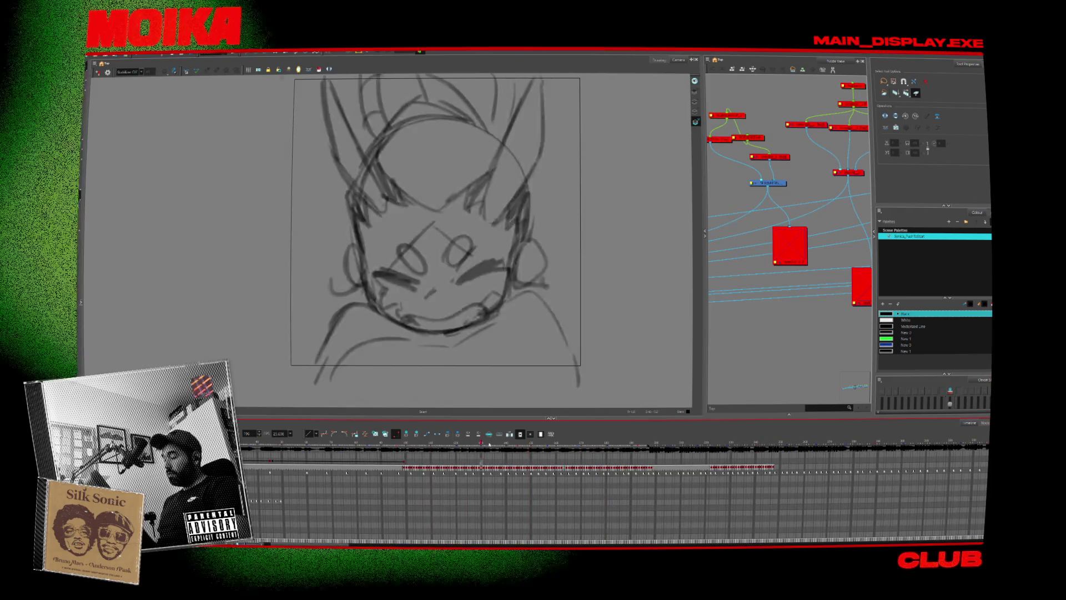
pyautogui.moveTo(489, 444); pyautogui.dragTo(639, 445)
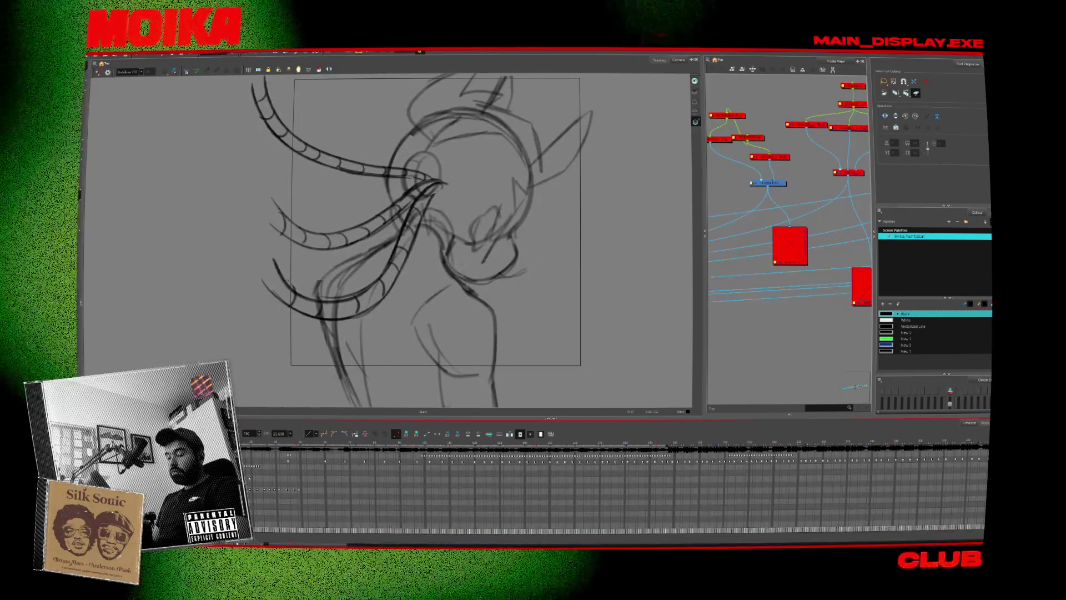
pyautogui.scroll(1, 611, 489)
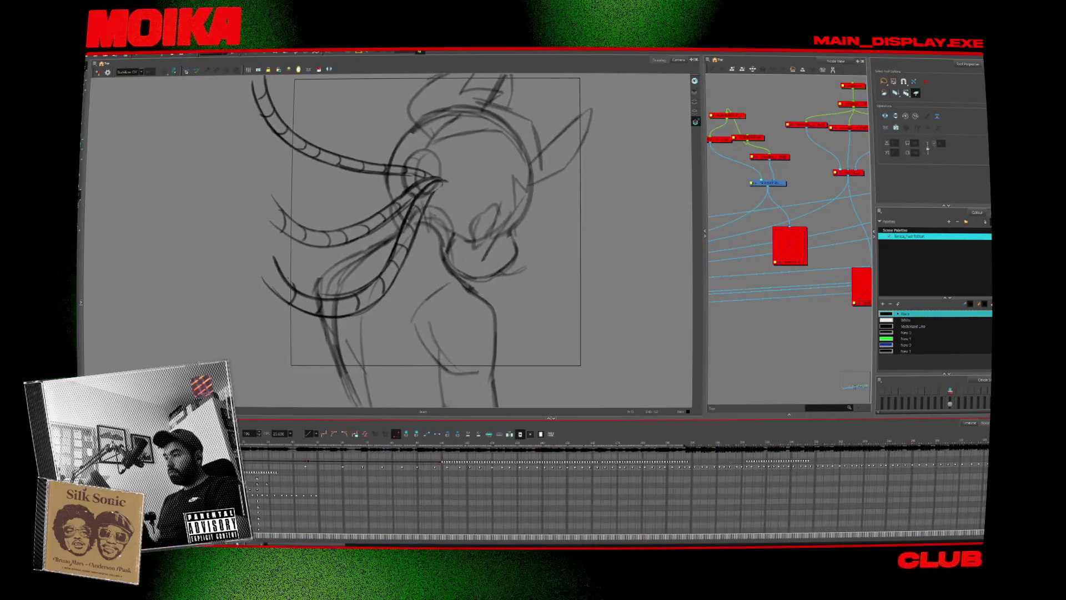
pyautogui.scroll(1, 611, 489)
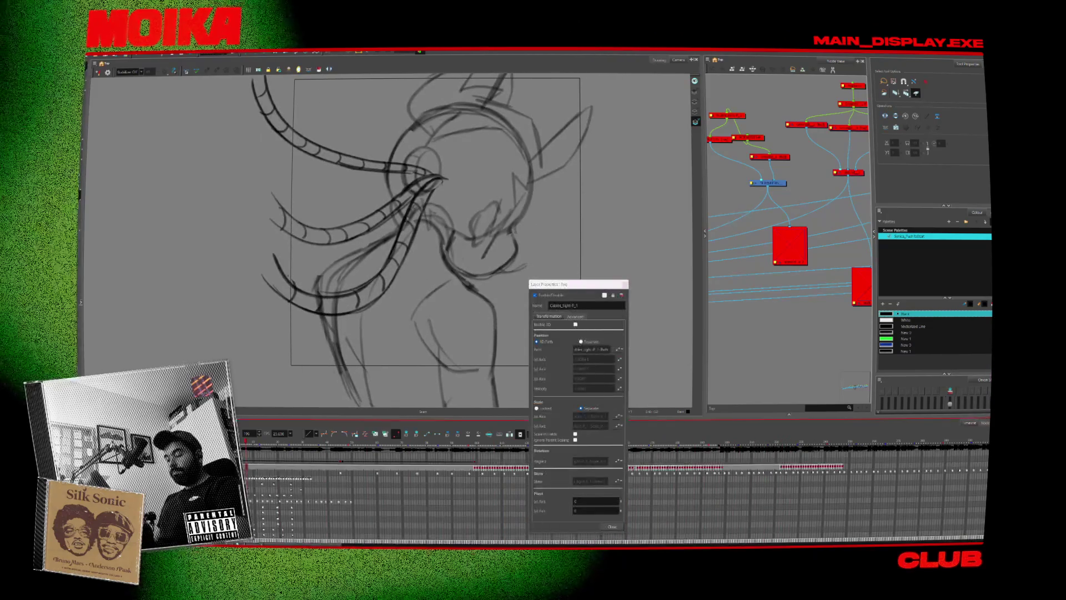
# Close Layer Properties and play the rough animation from the tentacle frame.
pyautogui.click(612, 527)
pyautogui.click(457, 444)
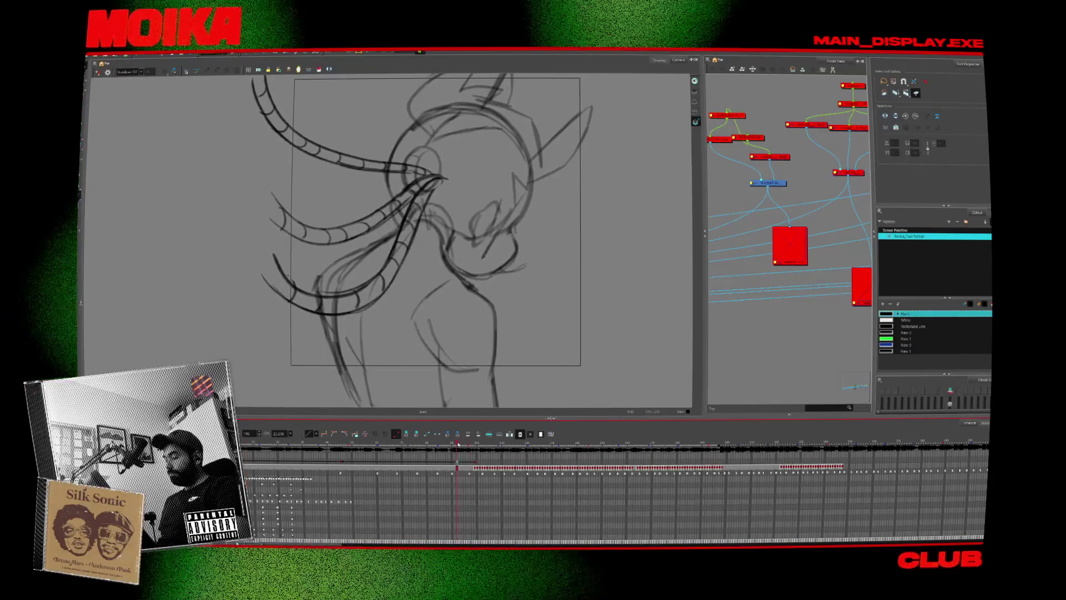
pyautogui.press('Return')
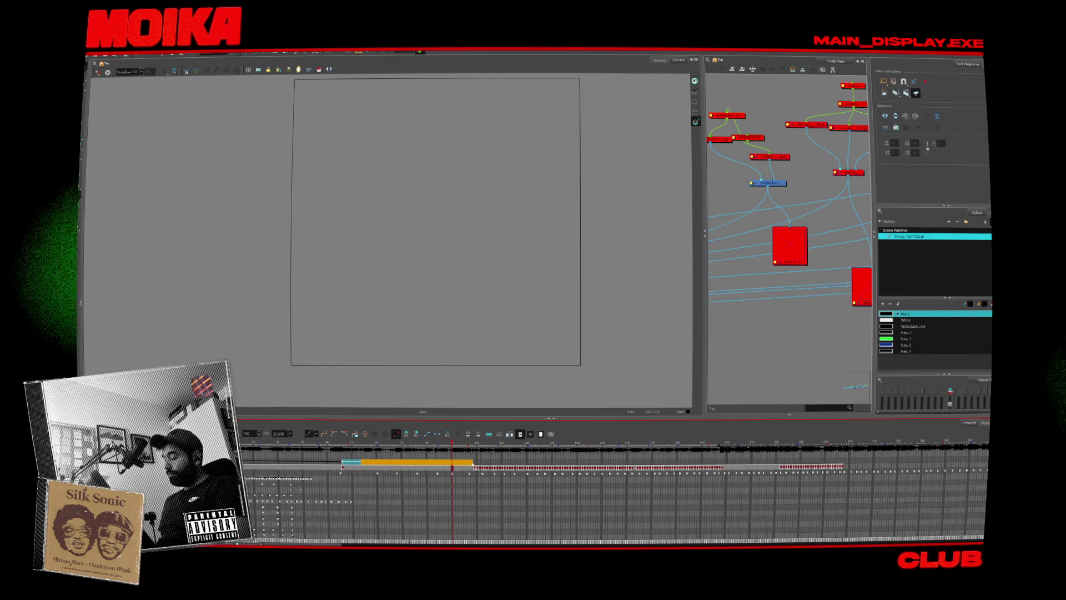
# Compare the earlier sketch frame with the next, empty frame.
pyautogui.click(460, 462)
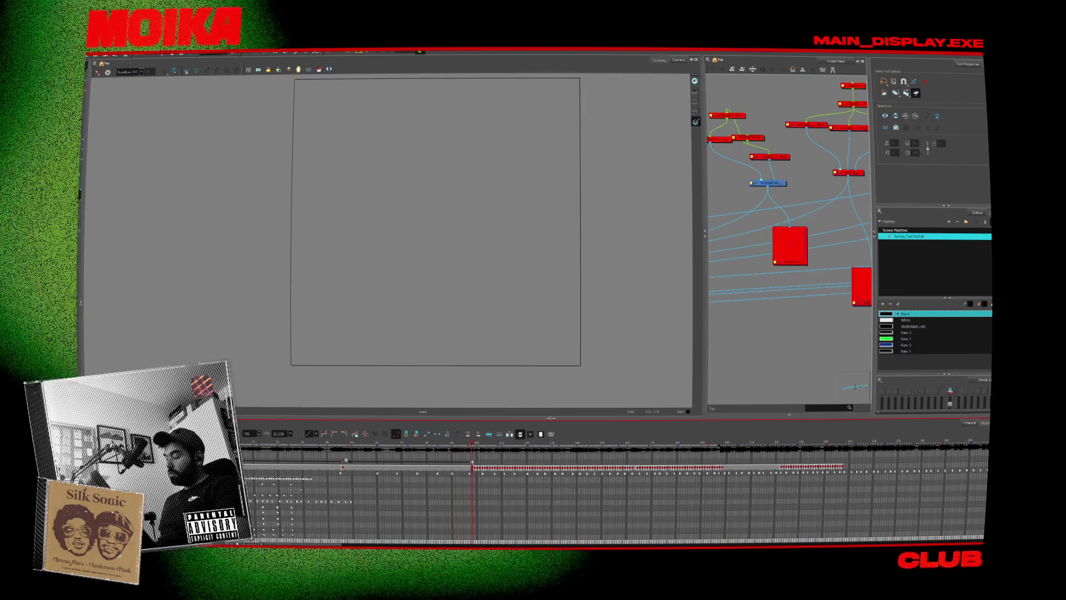
pyautogui.click(340, 465)
pyautogui.click(349, 467)
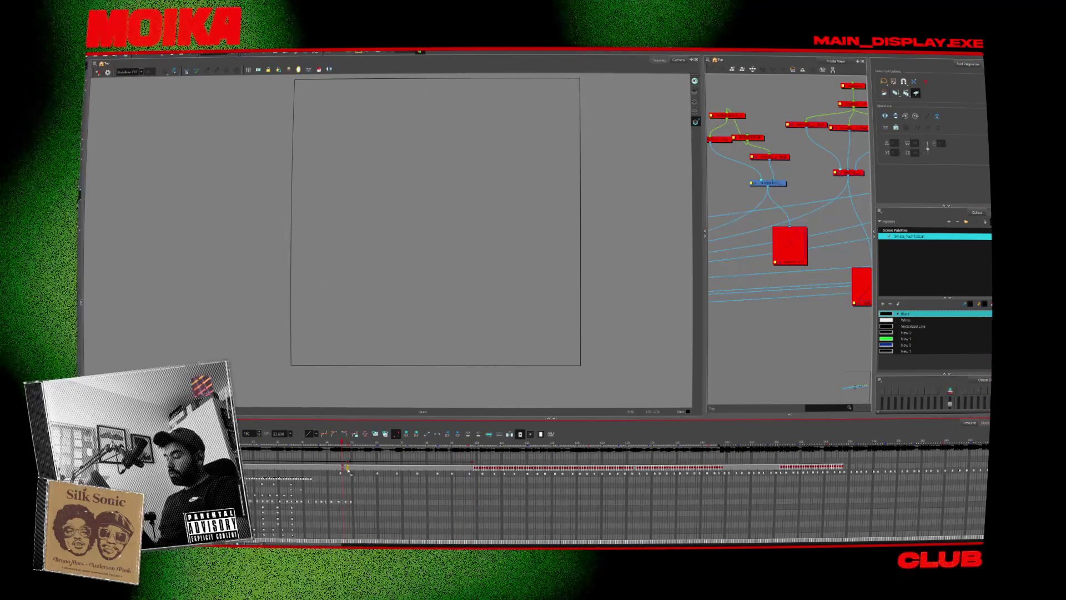
pyautogui.click(344, 467)
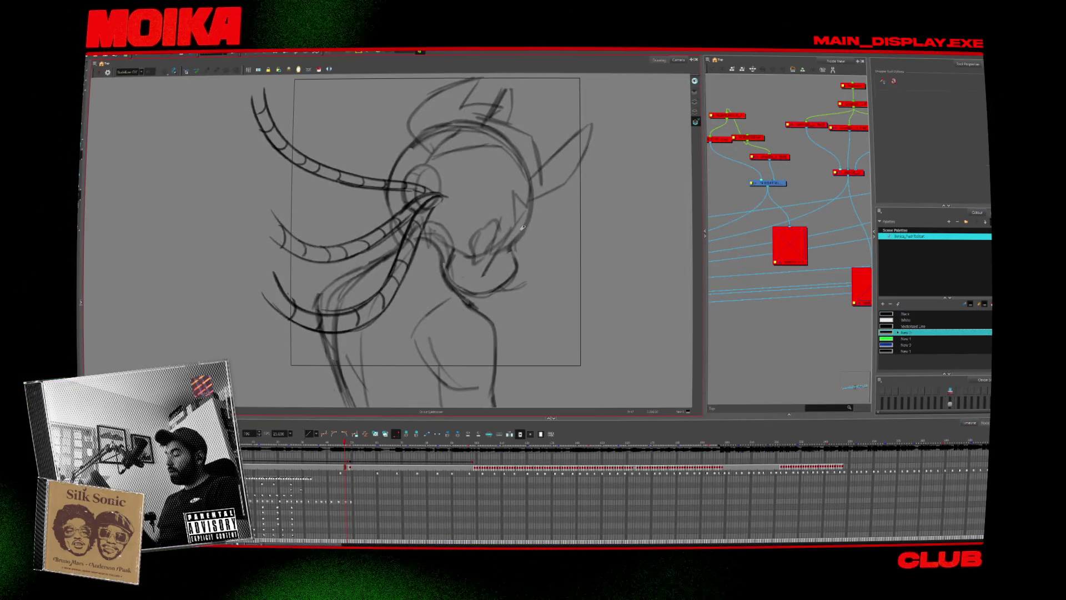
# With the Brush selected, flip between sketch and empty frames, then play back to check timing.
pyautogui.hotkey('alt', 'b')
pyautogui.press('.')
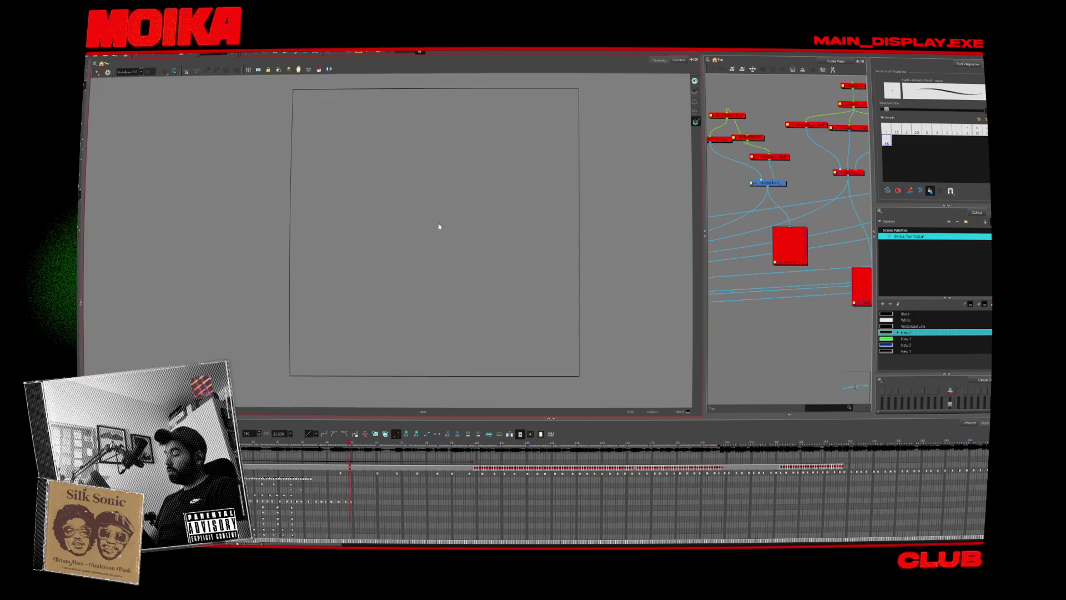
pyautogui.press(',')
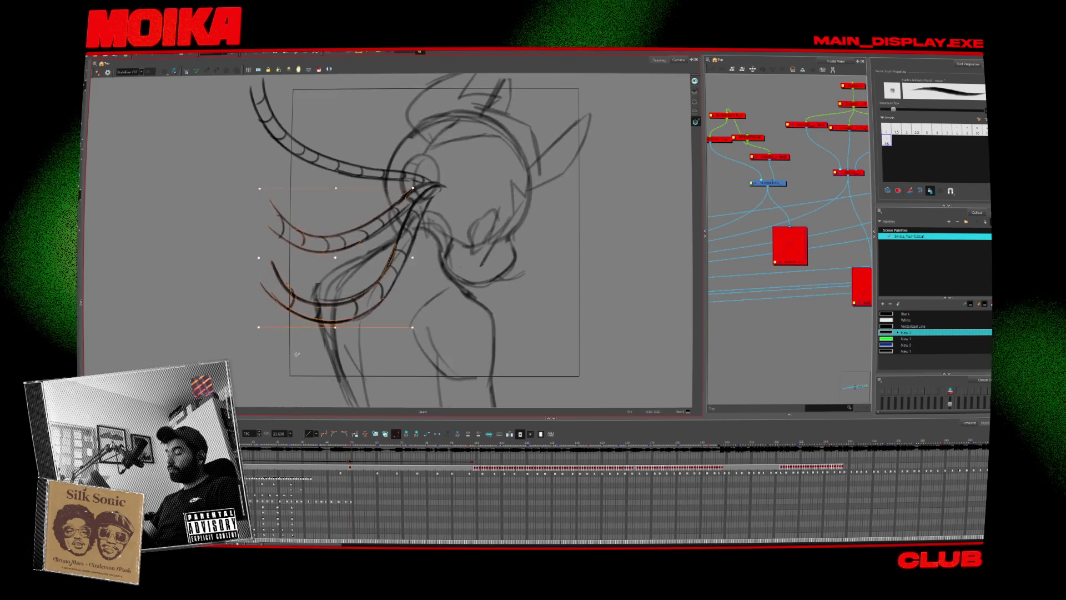
pyautogui.hotkey('alt', 'b')
pyautogui.press('.')
pyautogui.press(',')
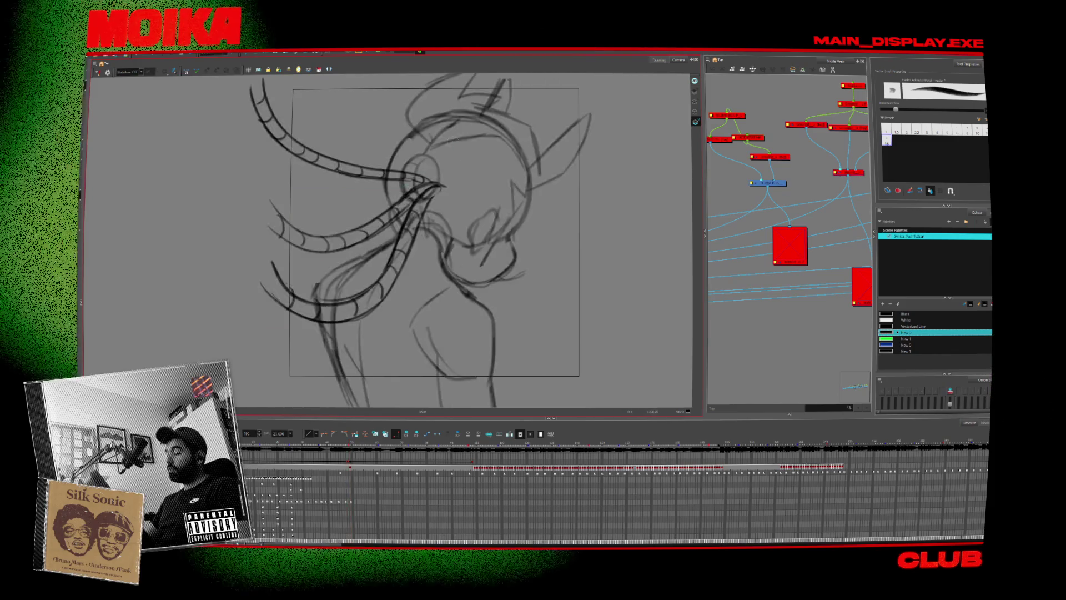
pyautogui.press('Return')
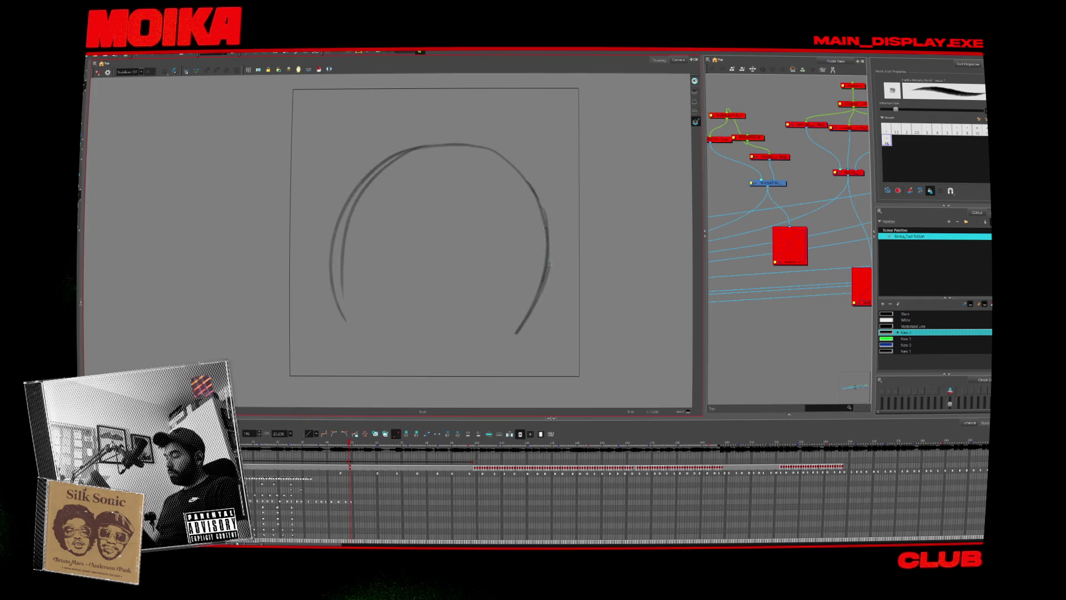
# Sketch a round head outline with a redrawn inner circle and an arc inside it.
pyautogui.moveTo(363, 339); pyautogui.dragTo(555, 255)
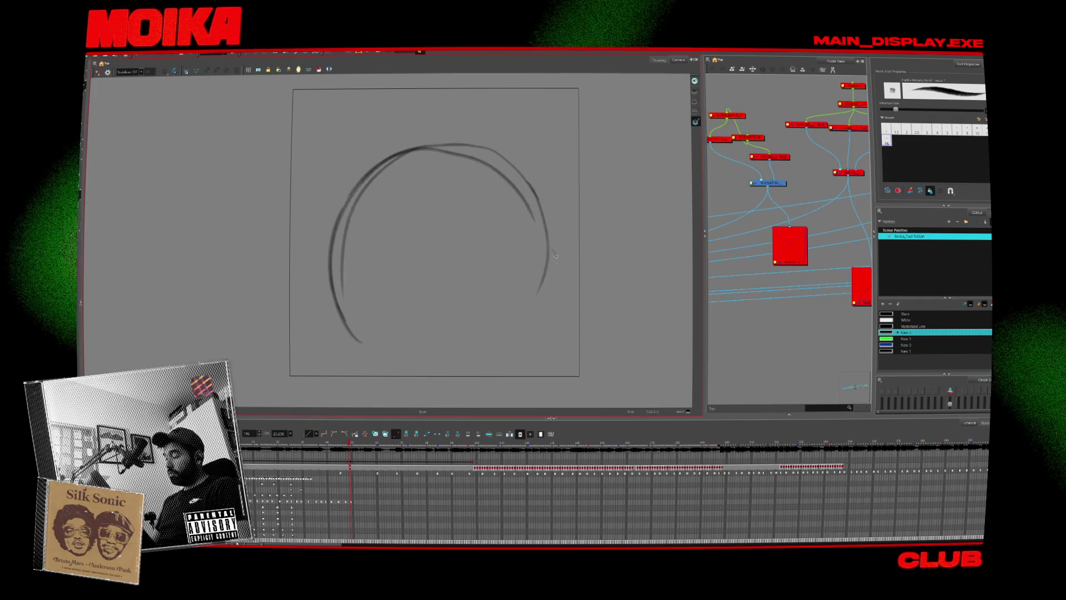
pyautogui.moveTo(542, 294); pyautogui.dragTo(520, 348)
pyautogui.moveTo(422, 239)
pyautogui.mouseDown()
pyautogui.moveTo(477, 189)
pyautogui.moveTo(439, 198)
pyautogui.moveTo(489, 233)
pyautogui.mouseUp()
pyautogui.hotkey('ctrl', 'z')
pyautogui.hotkey('ctrl', 'z')
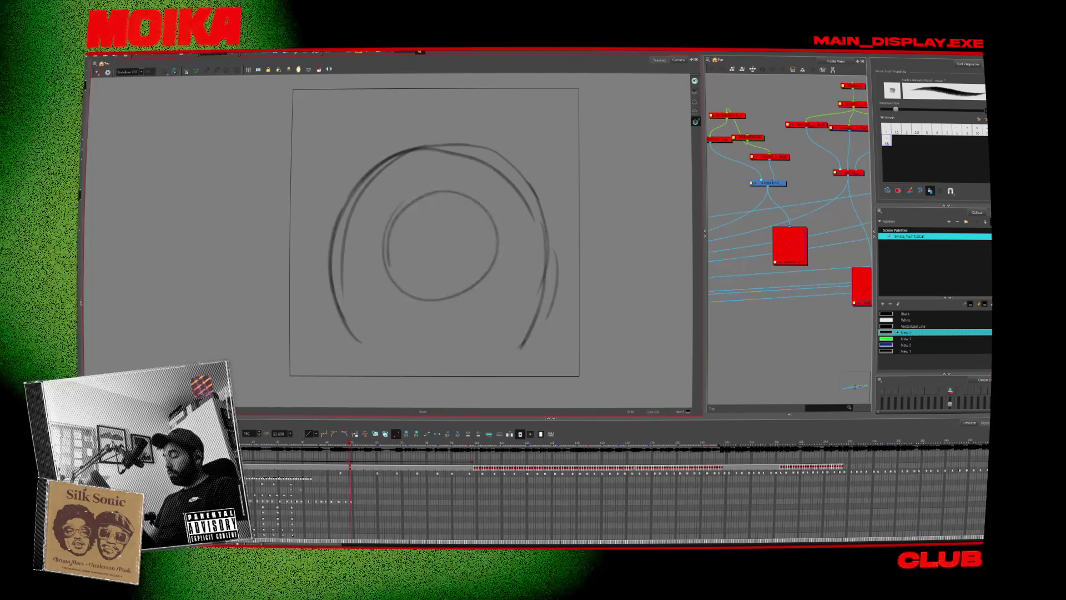
pyautogui.hotkey('ctrl', 'z')
pyautogui.moveTo(444, 194); pyautogui.dragTo(489, 233)
pyautogui.hotkey('ctrl', 'z')
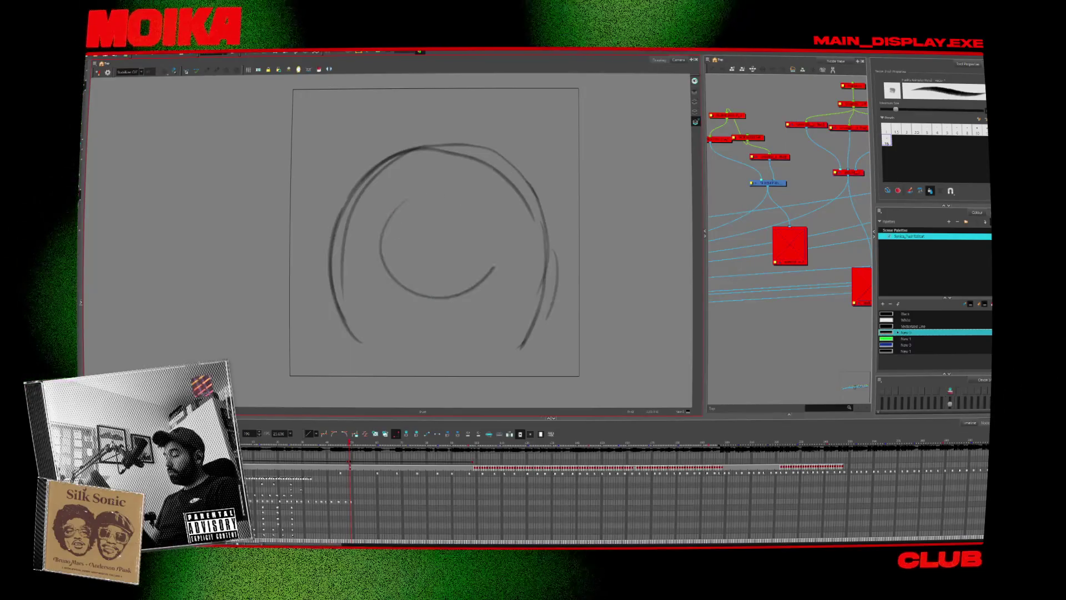
pyautogui.moveTo(422, 200); pyautogui.dragTo(472, 200)
pyautogui.moveTo(399, 288); pyautogui.dragTo(486, 277)
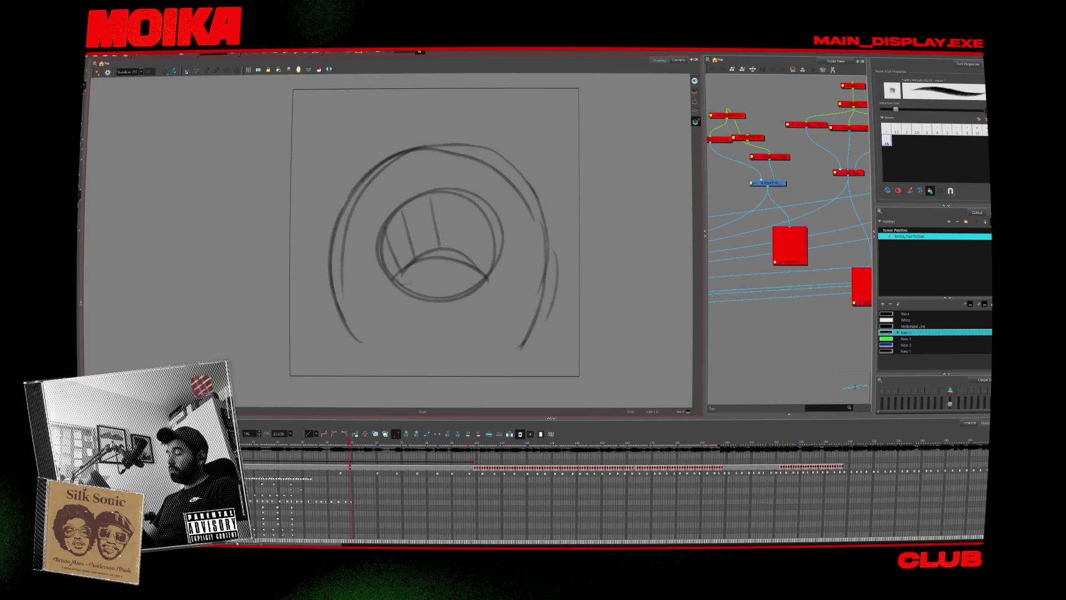
pyautogui.scroll(2, 353, 189)
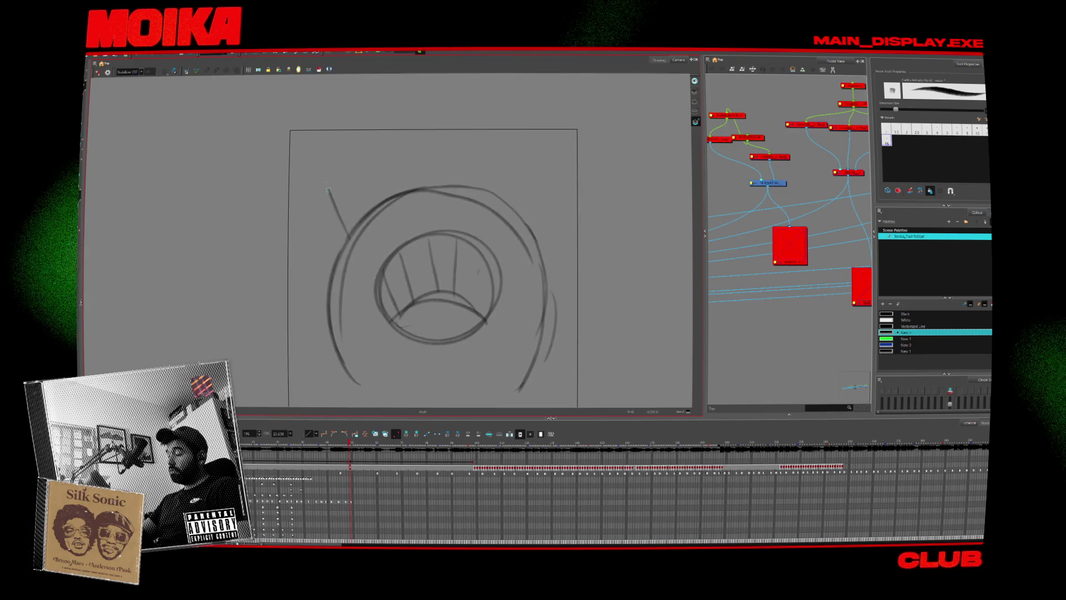
# Add ears, hair tufts above the ring, and hook and line strokes below.
pyautogui.moveTo(349, 238); pyautogui.dragTo(381, 207)
pyautogui.moveTo(351, 106); pyautogui.dragTo(373, 175)
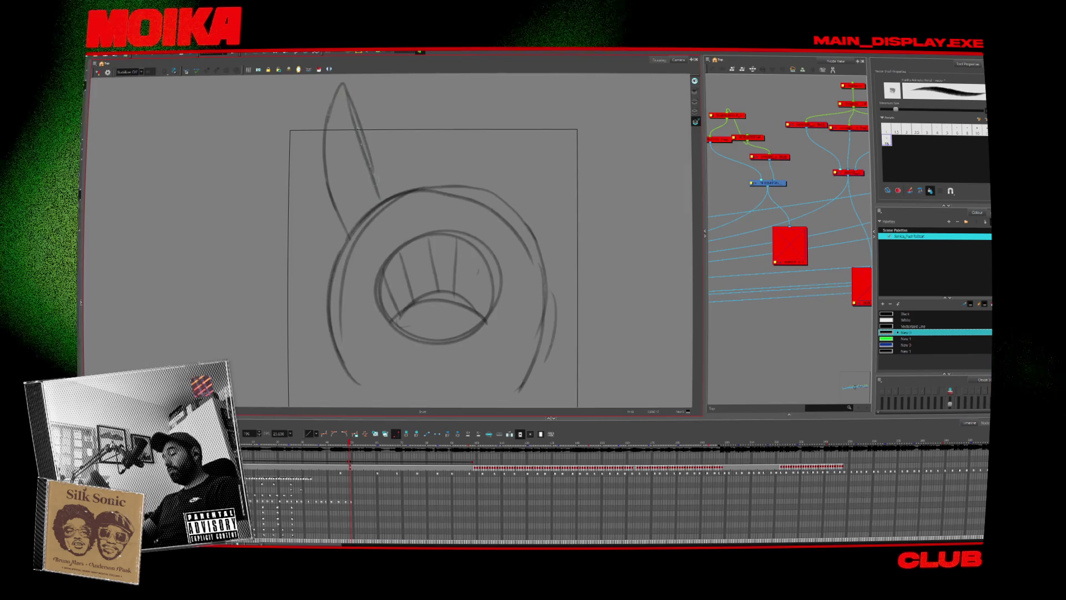
pyautogui.moveTo(494, 192); pyautogui.dragTo(535, 80)
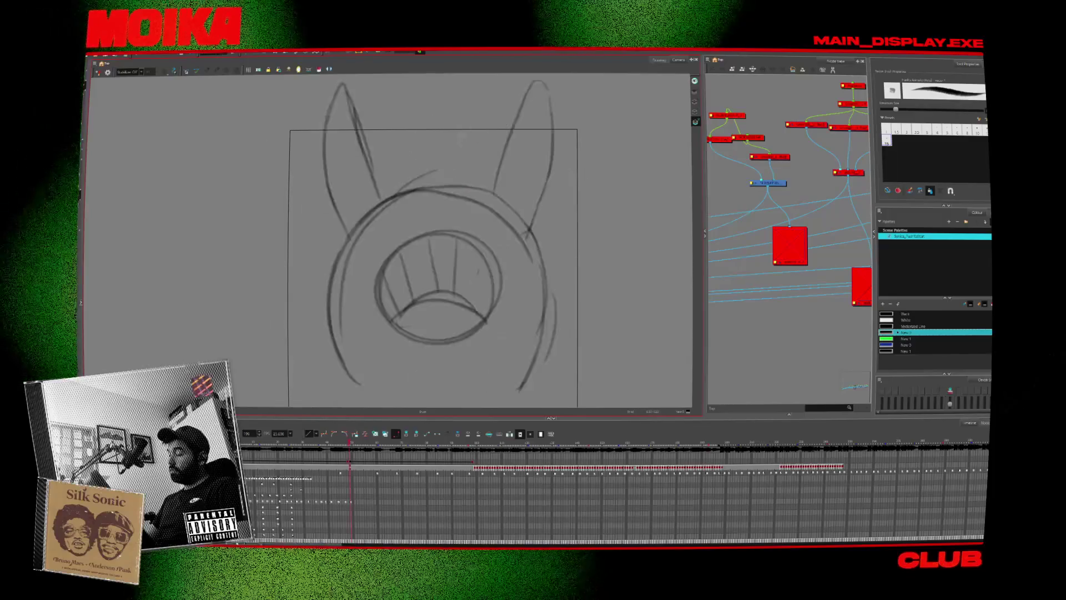
pyautogui.moveTo(368, 180); pyautogui.dragTo(435, 107)
pyautogui.moveTo(434, 107); pyautogui.dragTo(487, 132)
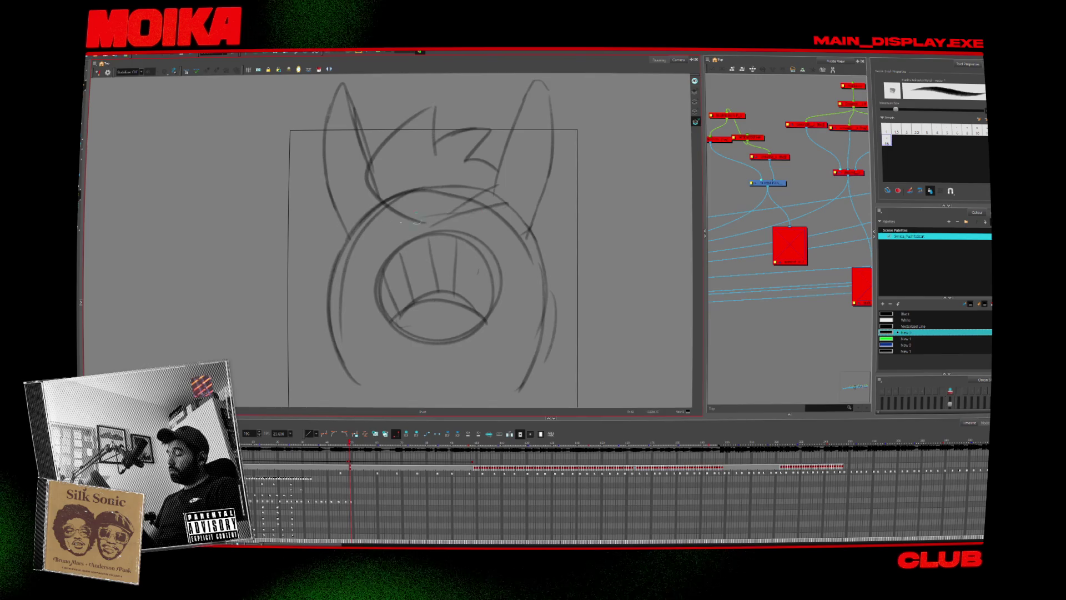
pyautogui.moveTo(329, 359); pyautogui.dragTo(317, 401)
pyautogui.scroll(-2, 334, 329)
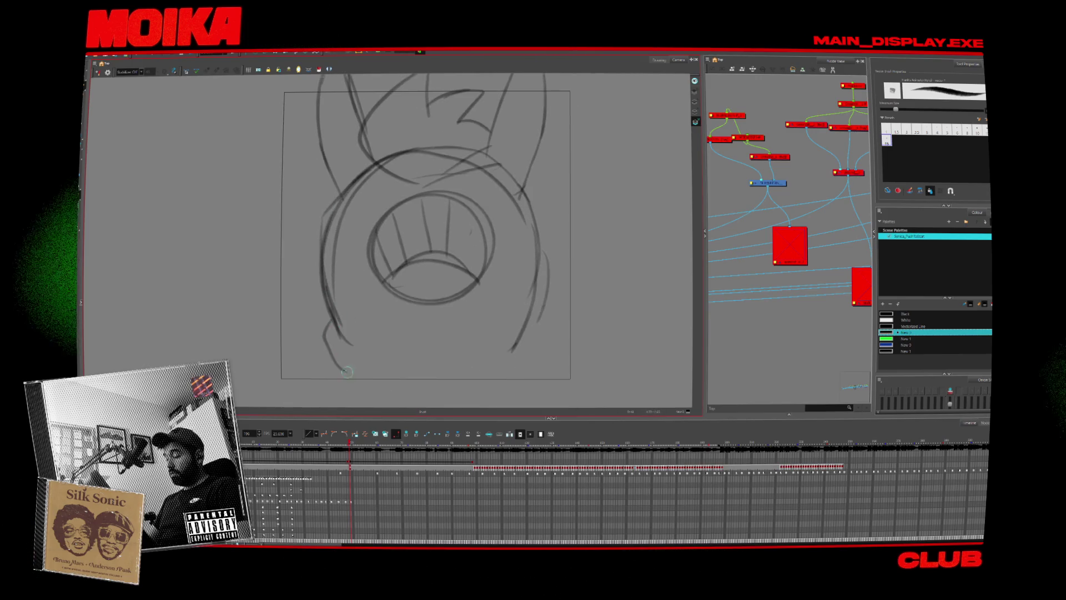
pyautogui.moveTo(340, 333); pyautogui.dragTo(384, 395)
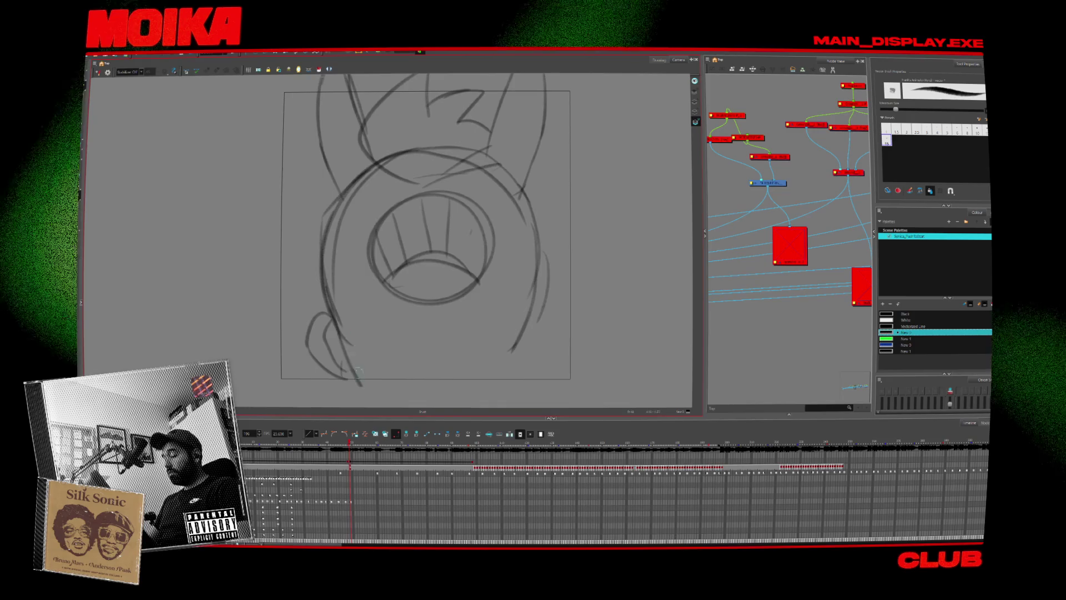
pyautogui.moveTo(542, 304)
pyautogui.mouseDown()
pyautogui.moveTo(550, 359)
pyautogui.moveTo(518, 376)
pyautogui.mouseUp()
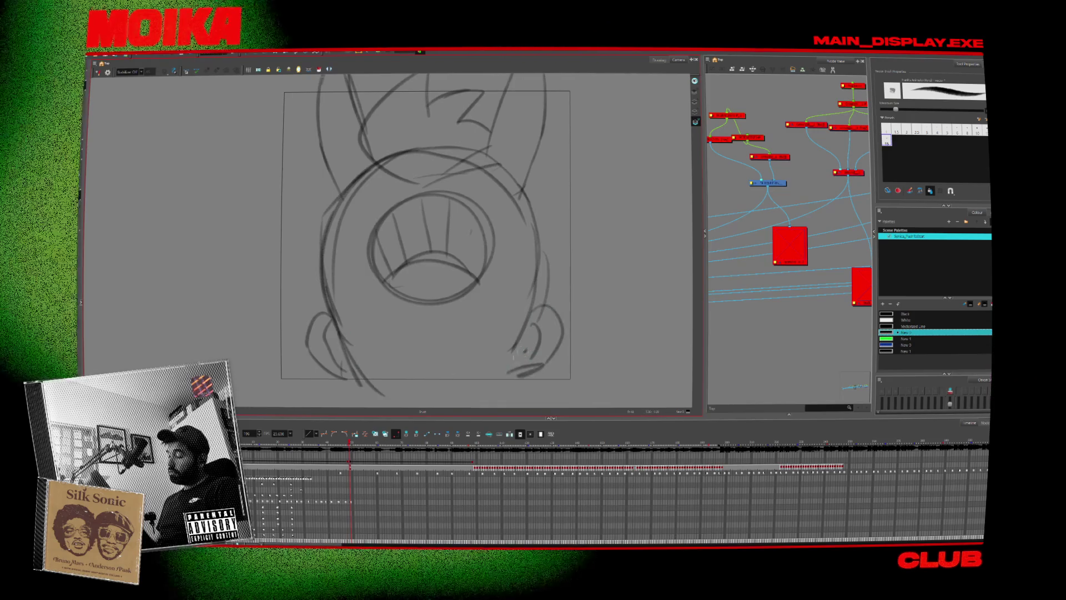
# Switch the drawing colour to Black while comparing with the neighbouring drawing.
pyautogui.press(',')
pyautogui.press('.')
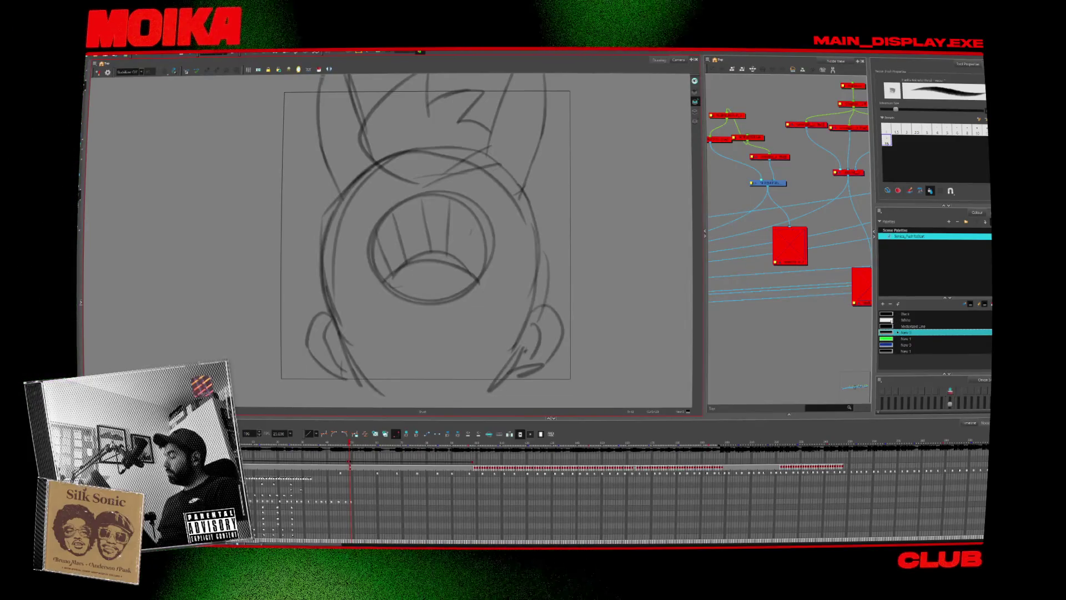
pyautogui.click(892, 314)
pyautogui.press(',')
pyautogui.press('.')
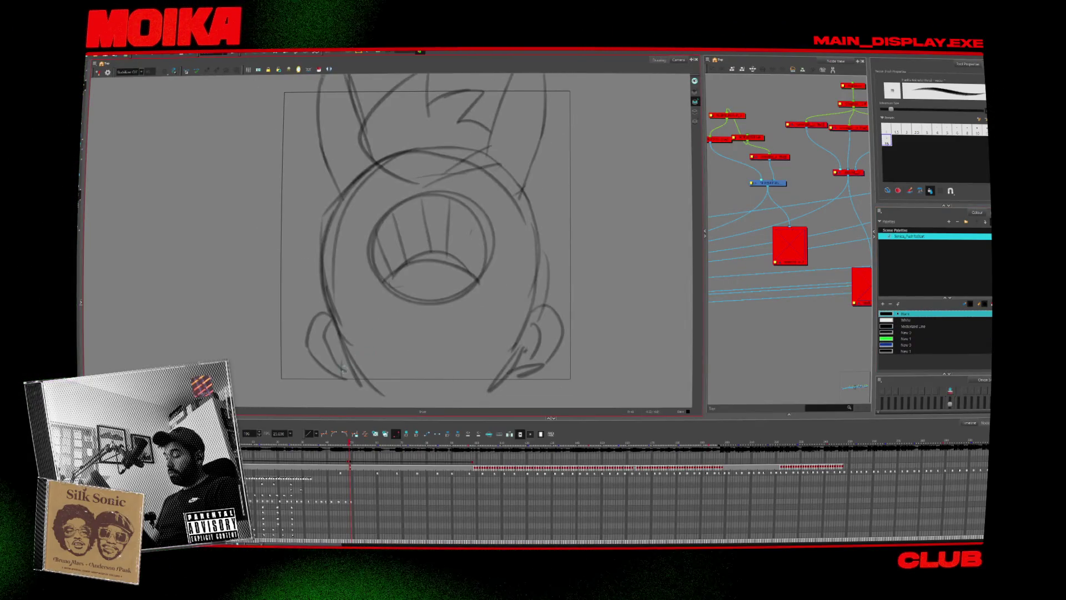
# Sketch ribbed tubes curling out of the mouth to the lower left, below and right.
pyautogui.scroll(-2, 405, 285)
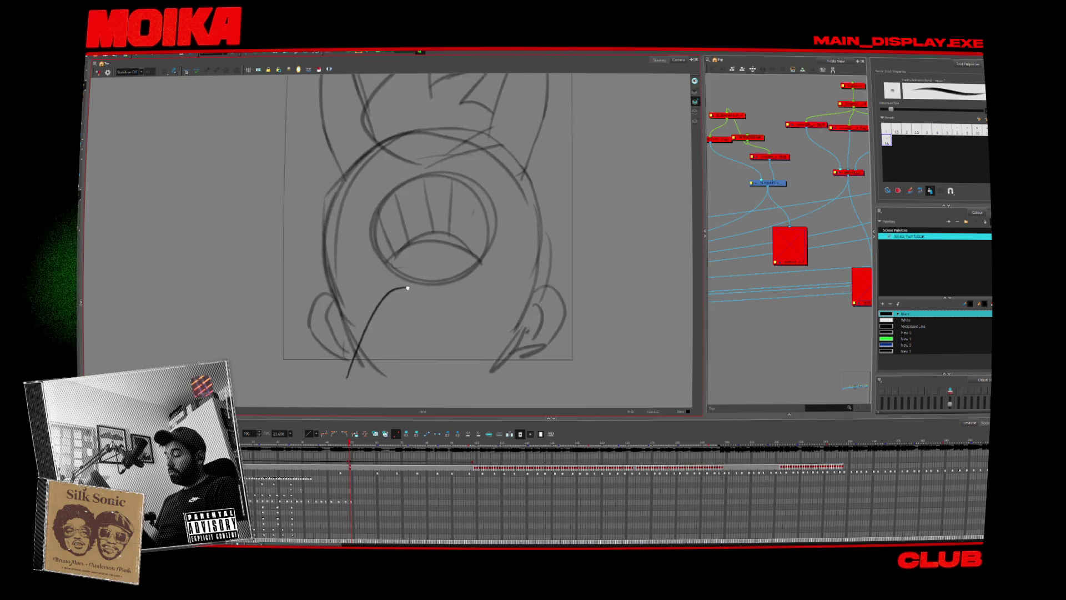
pyautogui.moveTo(327, 373); pyautogui.dragTo(340, 340)
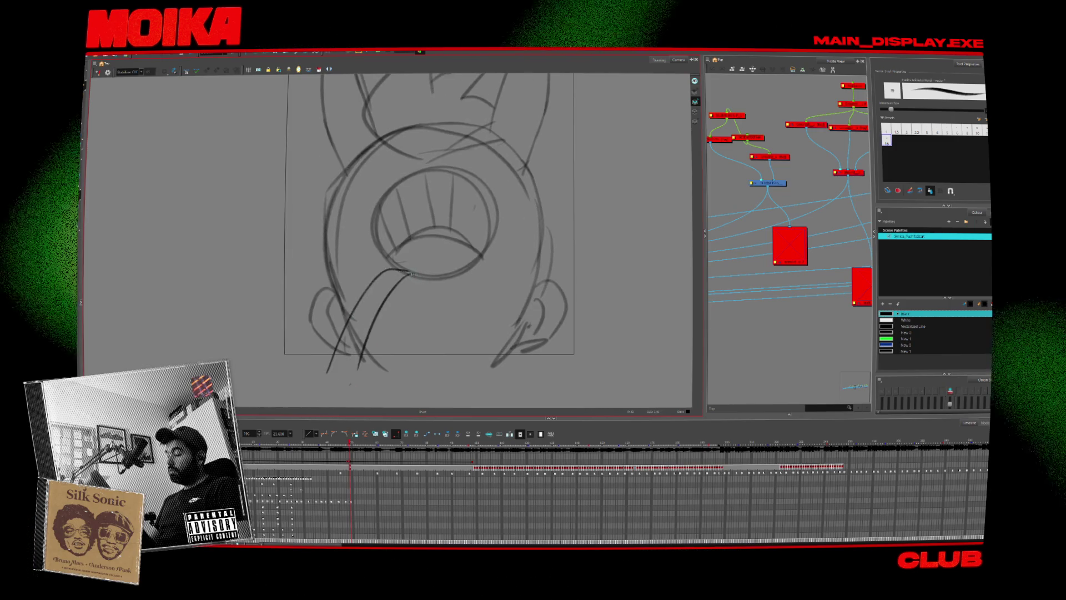
pyautogui.hotkey('ctrl', 'z')
pyautogui.moveTo(425, 272); pyautogui.dragTo(314, 374)
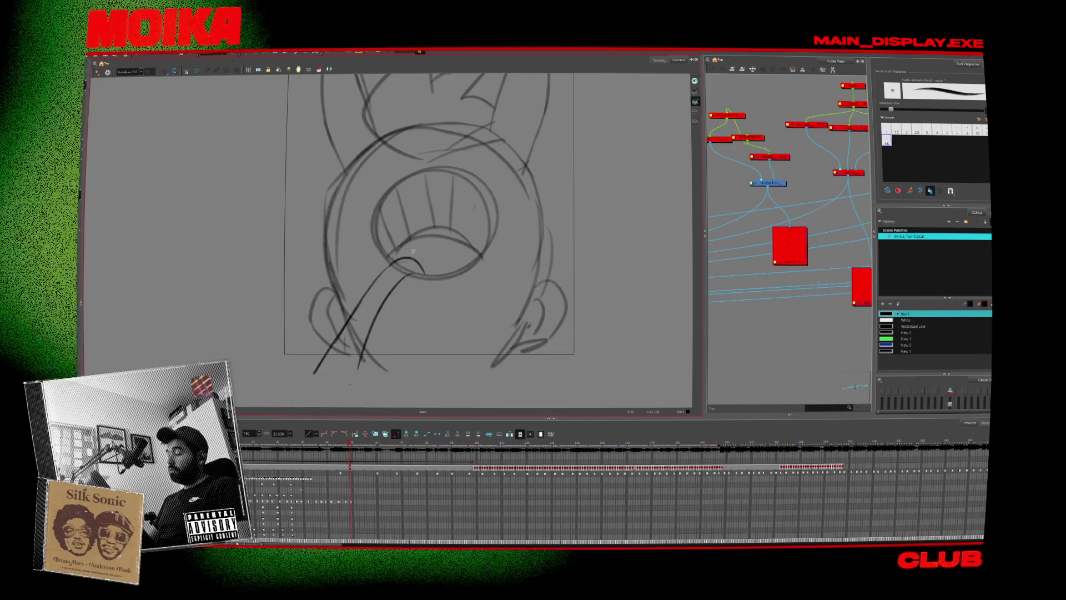
pyautogui.moveTo(413, 252); pyautogui.dragTo(325, 273)
pyautogui.moveTo(275, 374)
pyautogui.mouseDown()
pyautogui.moveTo(333, 300)
pyautogui.moveTo(384, 270)
pyautogui.mouseUp()
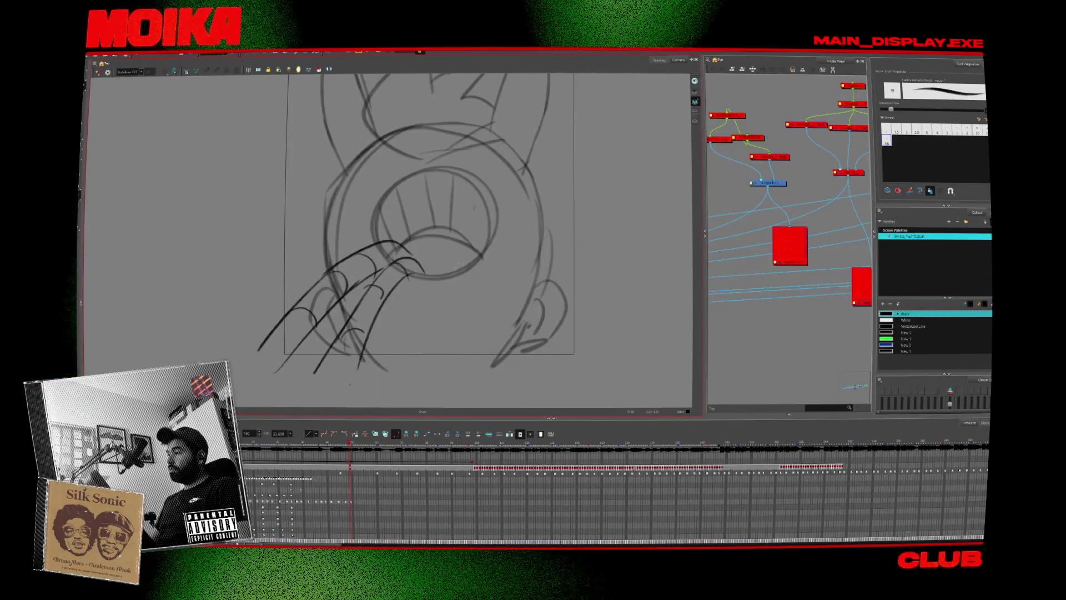
pyautogui.moveTo(446, 273); pyautogui.dragTo(459, 332)
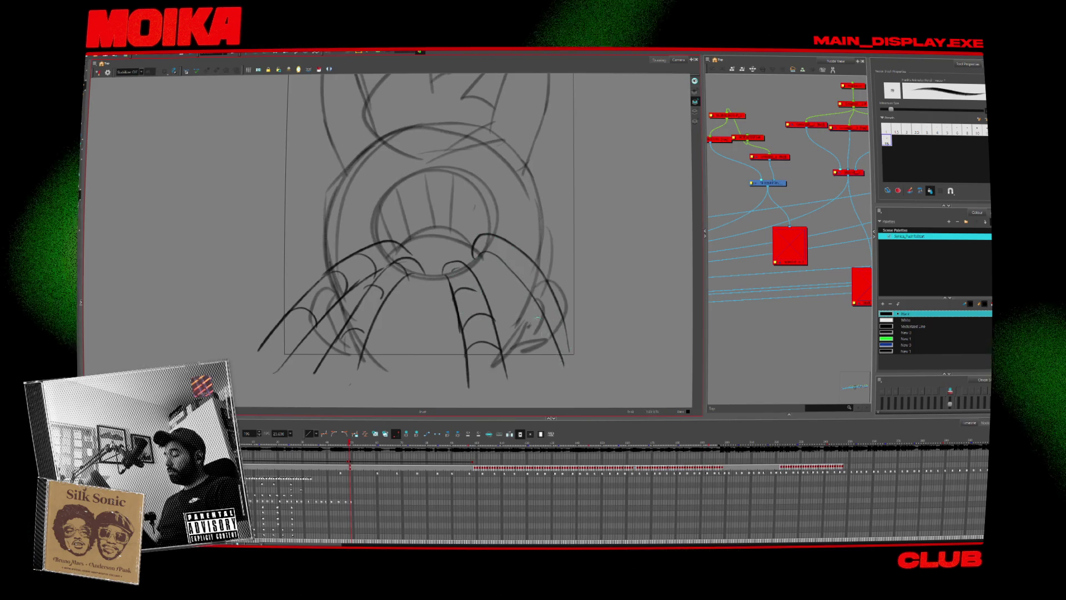
pyautogui.moveTo(476, 238)
pyautogui.mouseDown()
pyautogui.moveTo(595, 311)
pyautogui.moveTo(583, 348)
pyautogui.mouseUp()
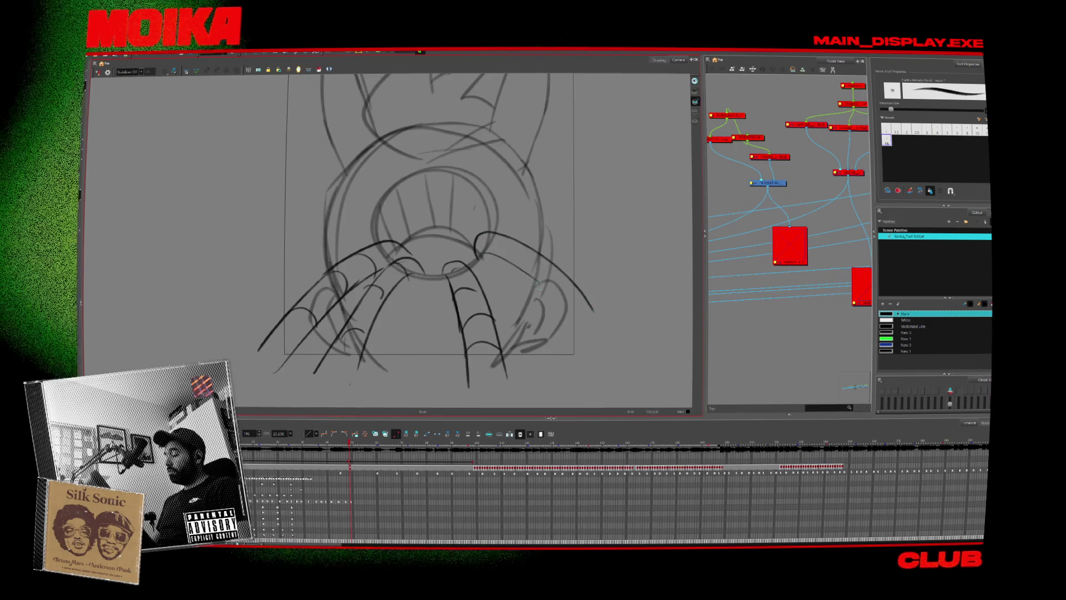
# Check the sketch in Mirror View, scrub the animation, then delete the mouth drawing.
pyautogui.click(99, 72)
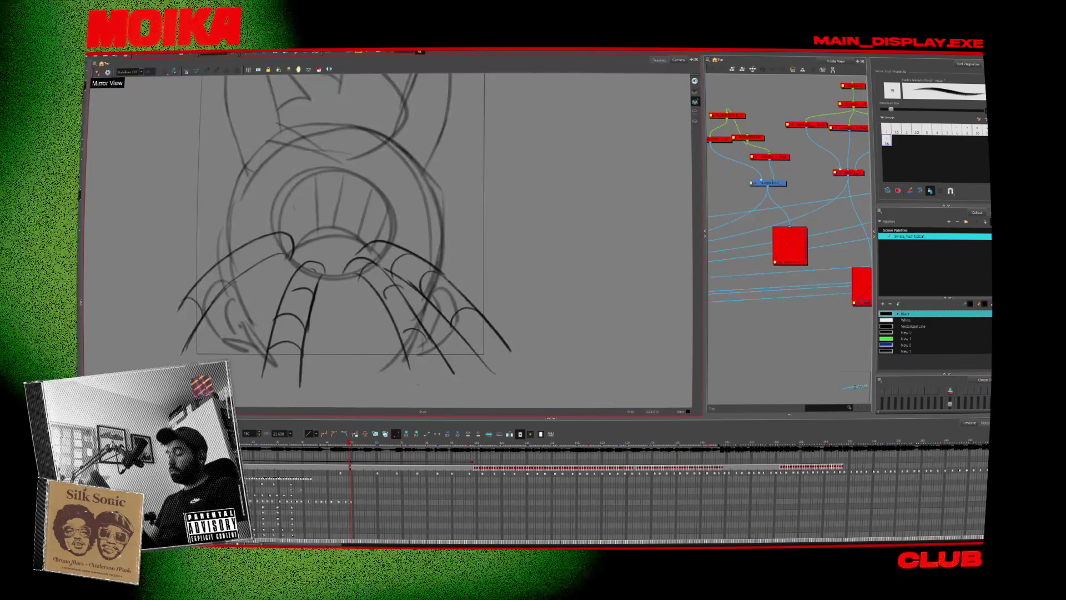
pyautogui.click(98, 73)
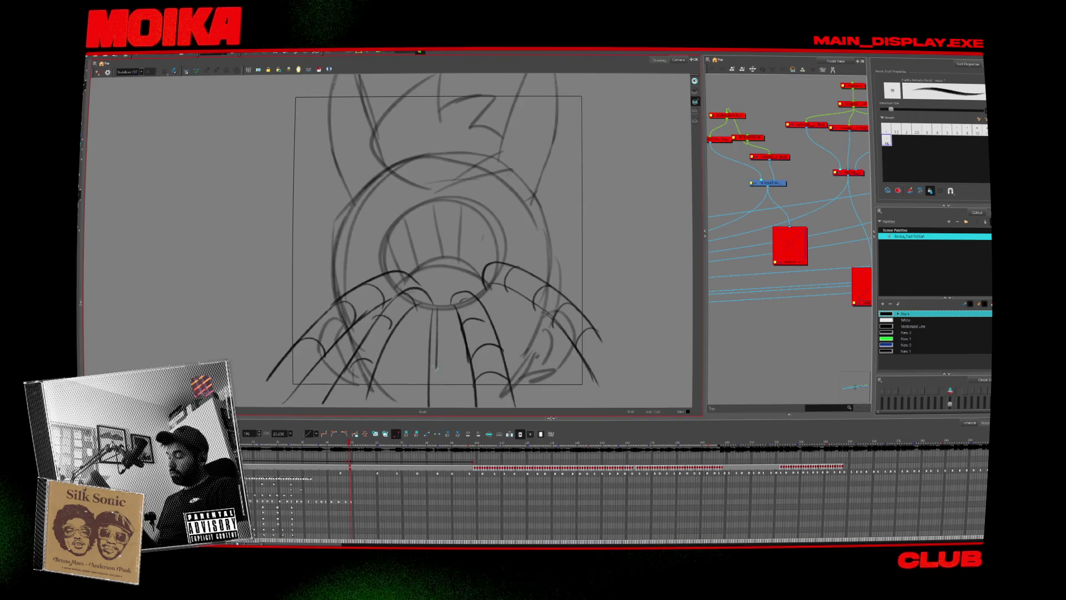
pyautogui.moveTo(358, 451); pyautogui.dragTo(565, 465)
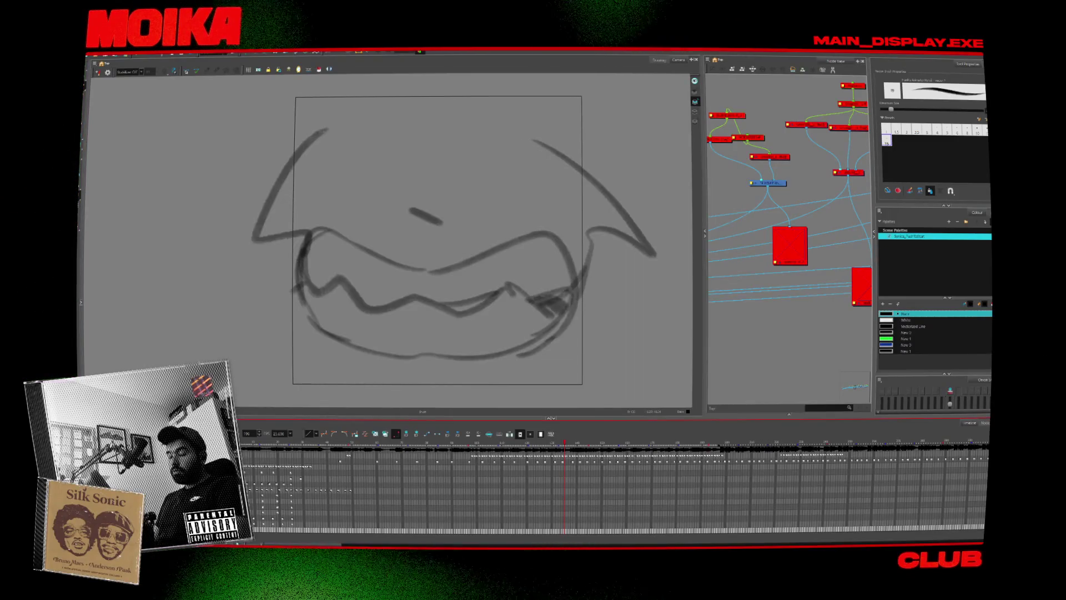
pyautogui.press('Delete')
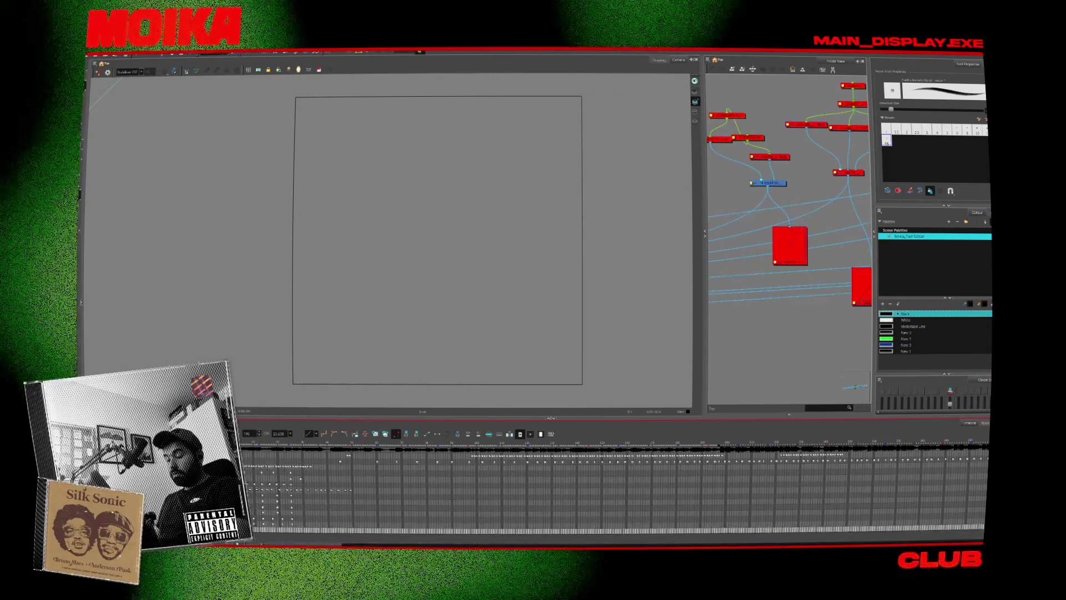
# Bring back the horned girl's character sketch and scrub through her drawings.
pyautogui.press('.')
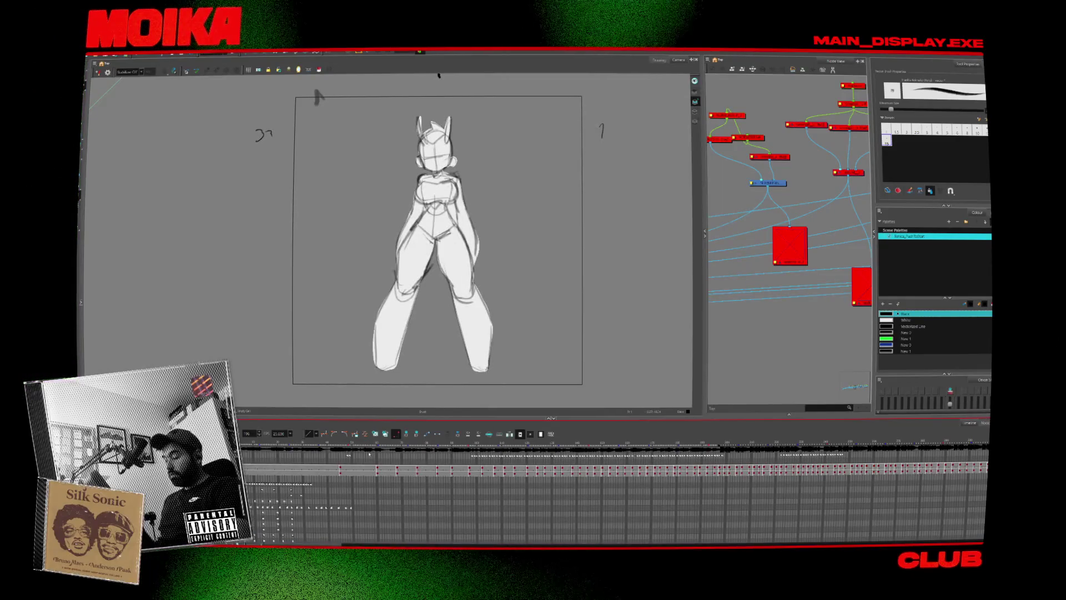
pyautogui.click(453, 523)
pyautogui.moveTo(694, 545); pyautogui.dragTo(392, 545)
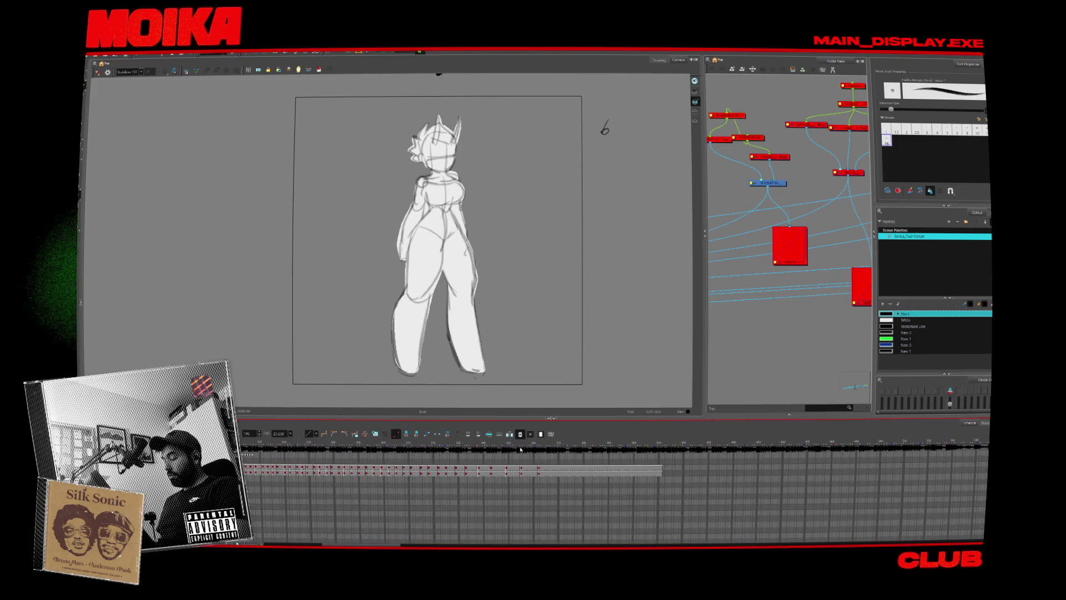
pyautogui.moveTo(499, 469); pyautogui.dragTo(551, 469)
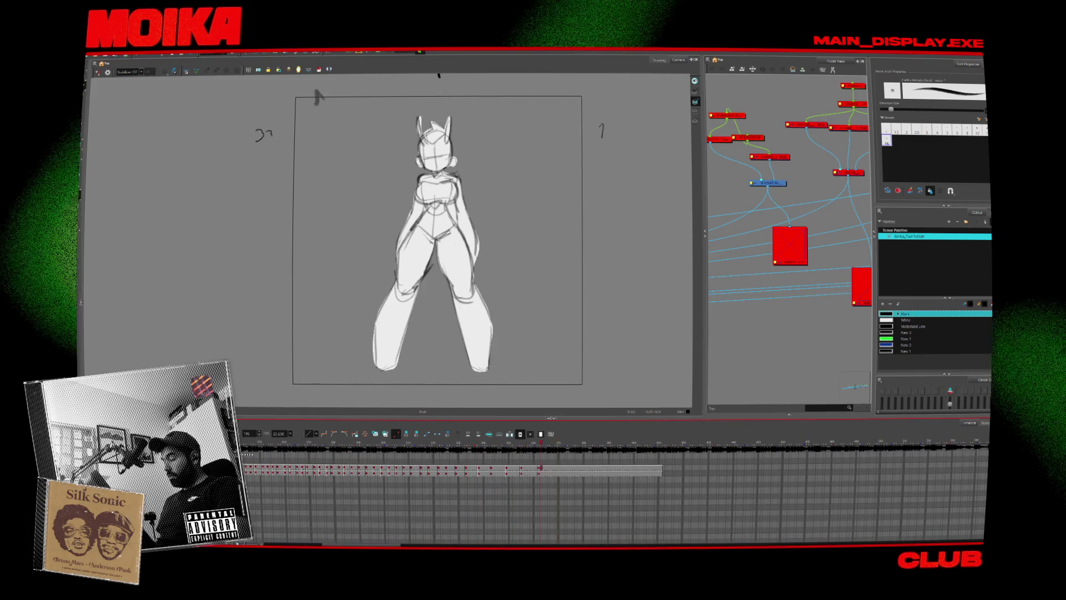
# Zoom in on the character's head and step back one frame.
pyautogui.hotkey('alt', 'z')
pyautogui.click(439, 121)
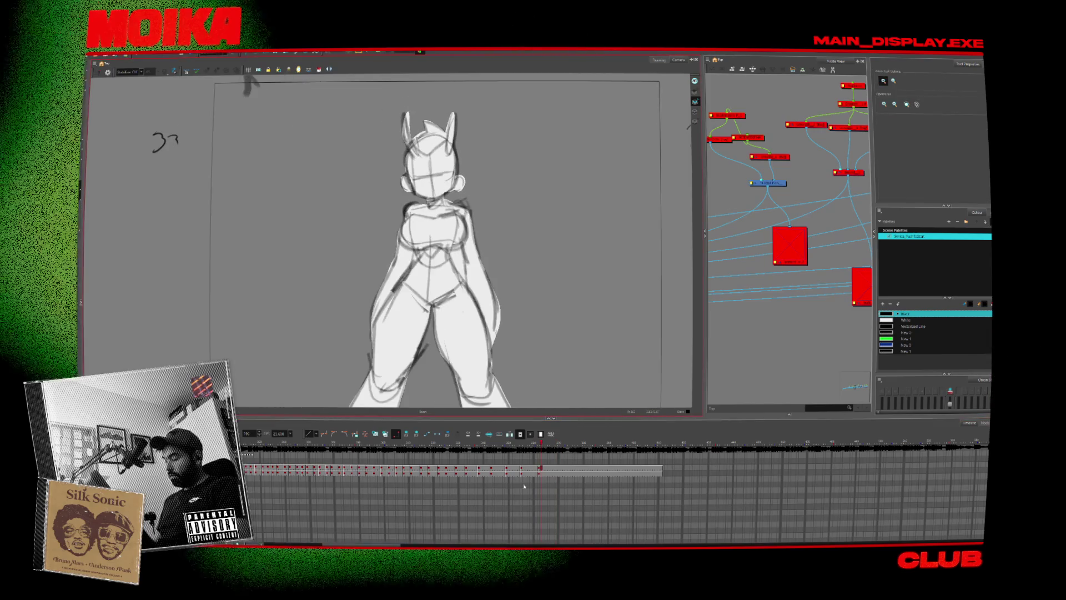
pyautogui.hotkey('alt', 's')
pyautogui.click(544, 473)
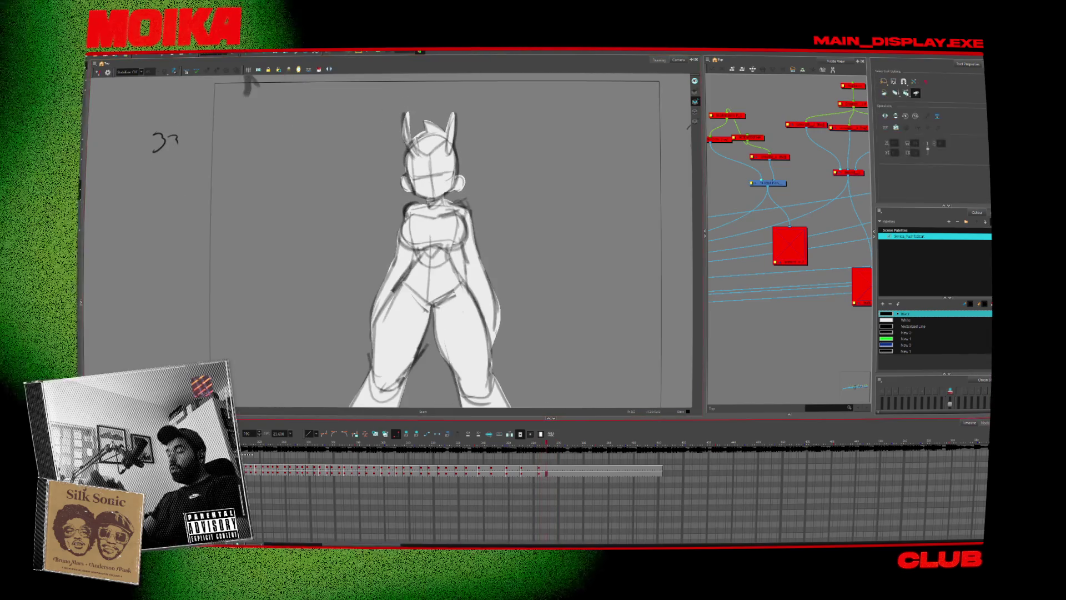
pyautogui.click(537, 473)
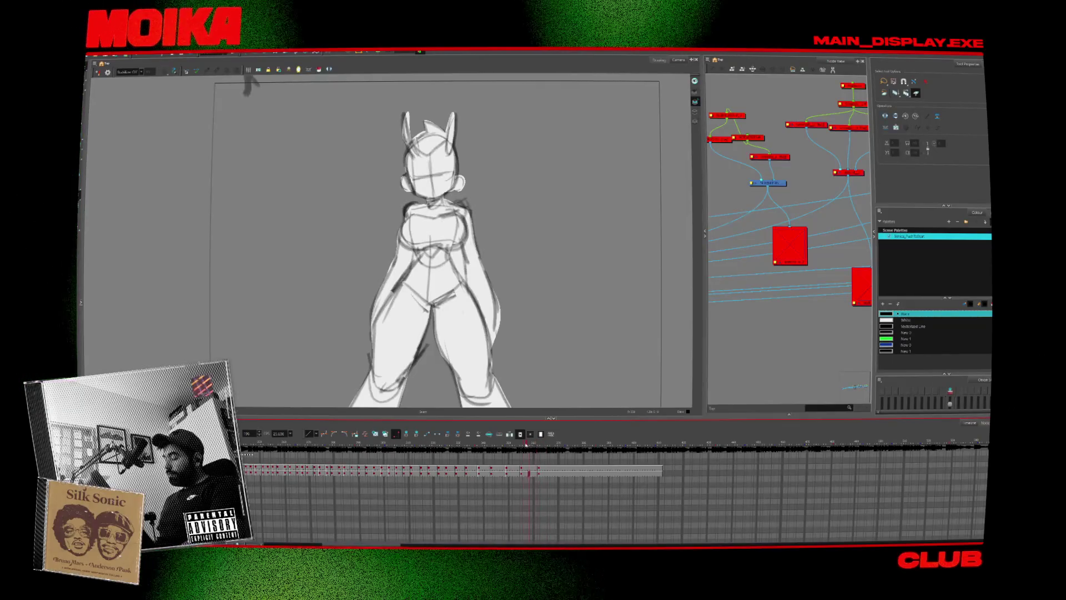
pyautogui.press(',')
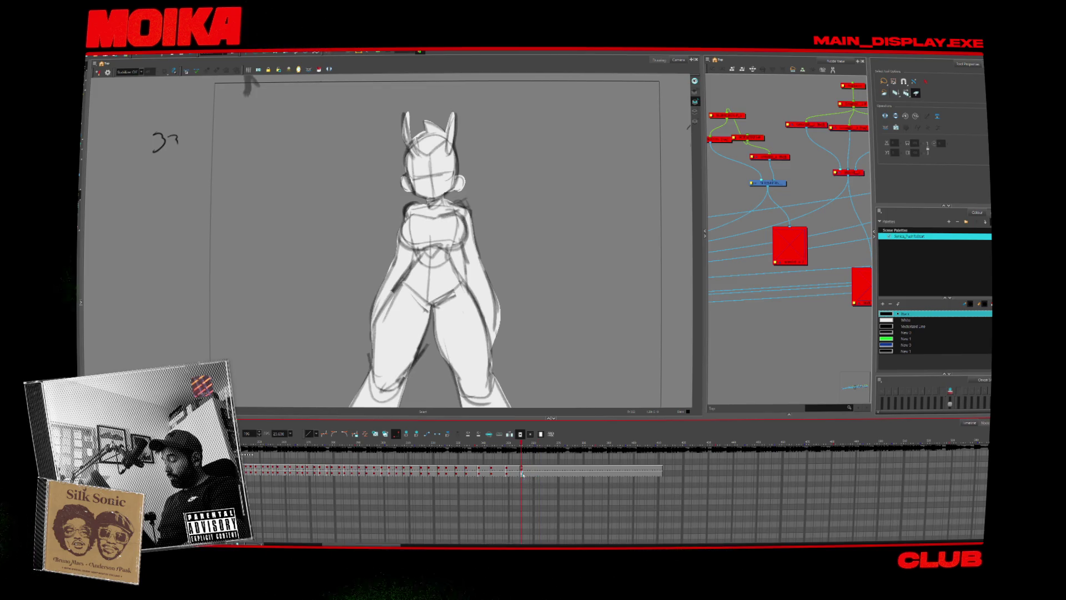
# Compare the neighbouring pose, then zoom out to show the whole frame.
pyautogui.press('.')
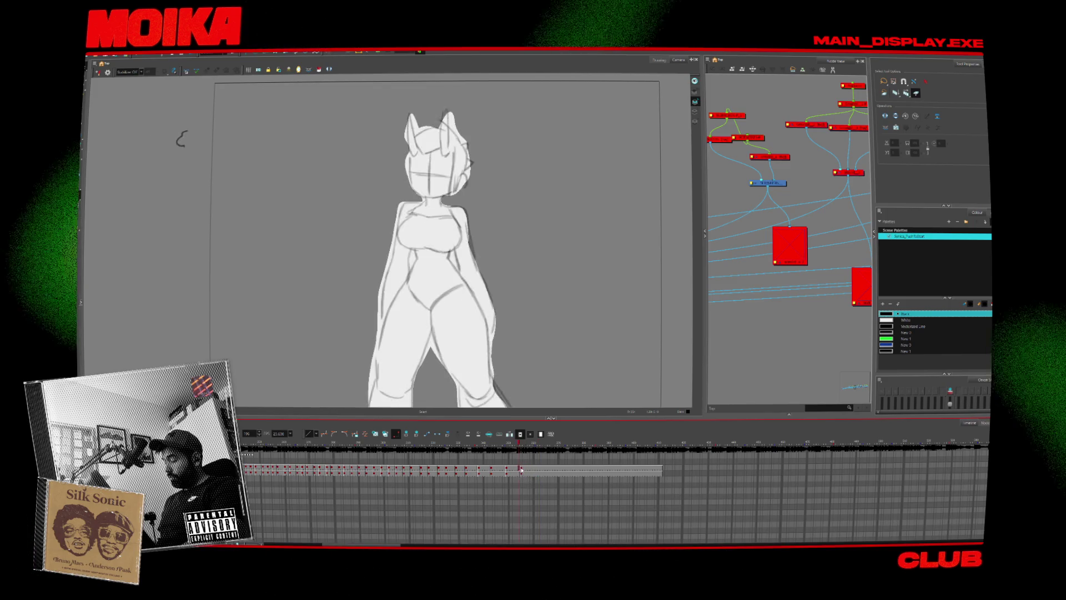
pyautogui.press(',')
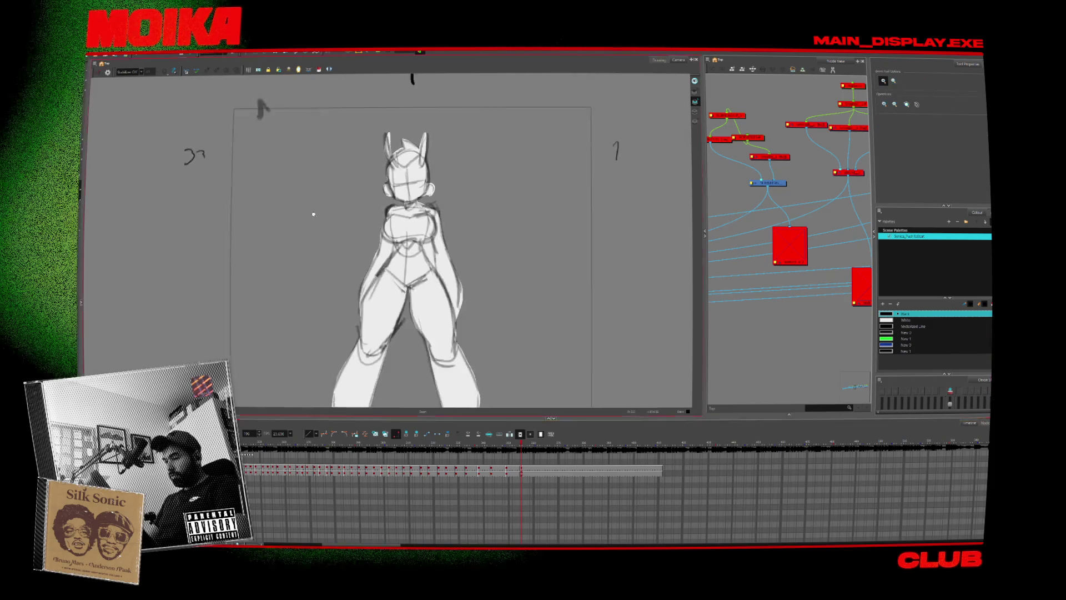
pyautogui.moveTo(250, 86); pyautogui.dragTo(252, 131)
pyautogui.hotkey('alt', 's')
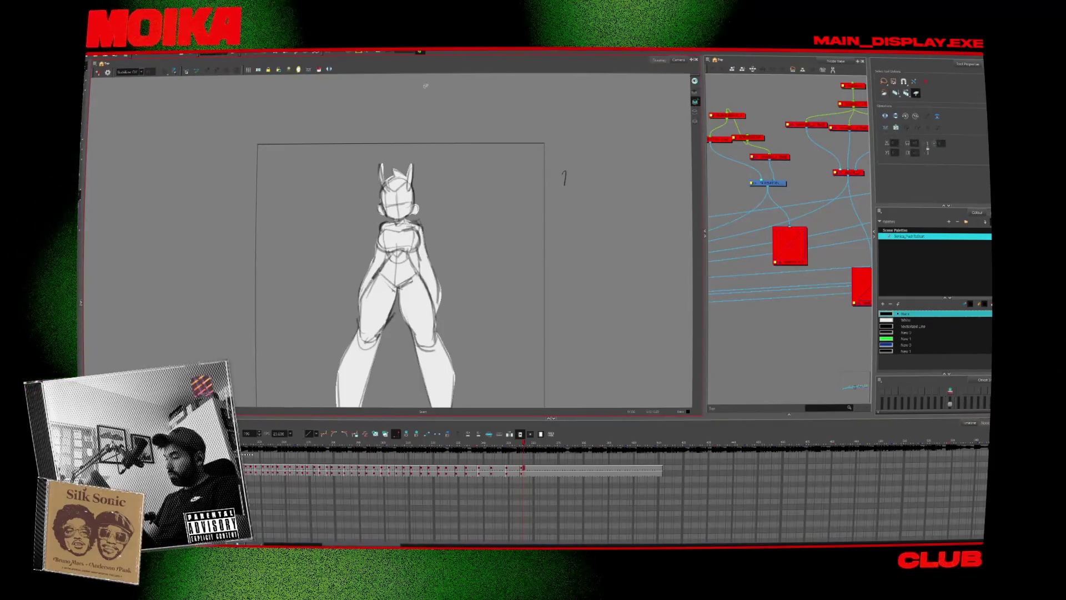
pyautogui.hotkey('alt', 'b')
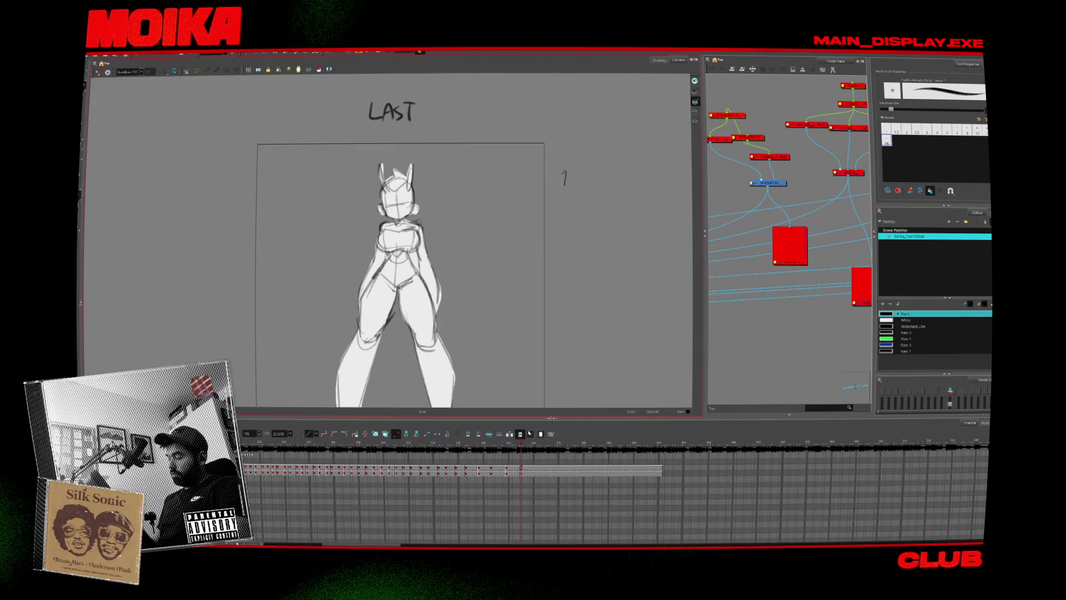
# Play through the drawings to the LAST pose and zoom in on the horned girl.
pyautogui.moveTo(521, 443); pyautogui.dragTo(309, 442)
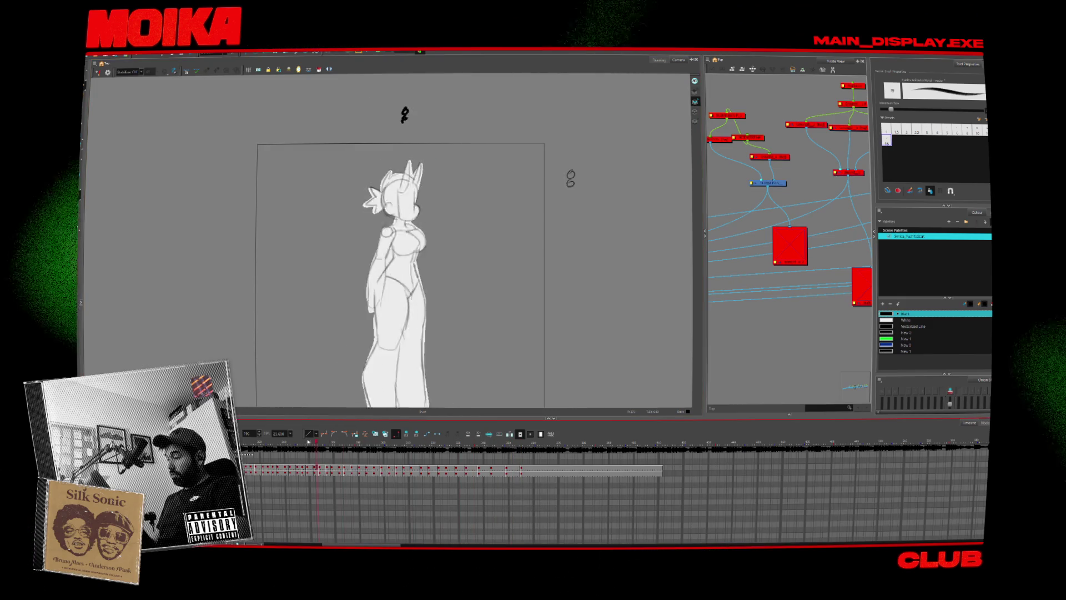
pyautogui.press('Return')
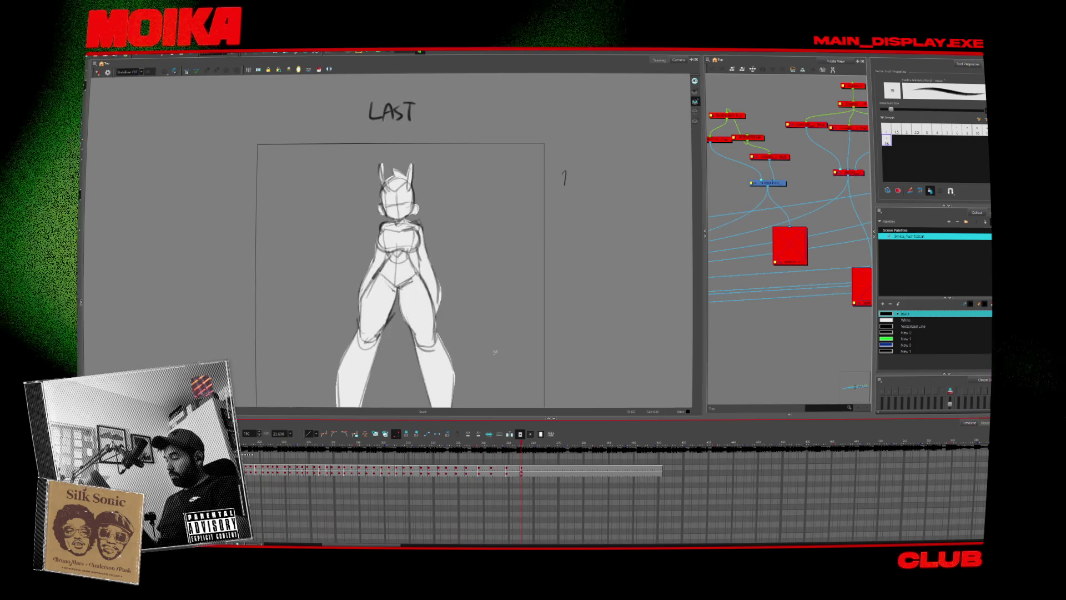
pyautogui.hotkey('alt', 'z')
pyautogui.moveTo(495, 351); pyautogui.dragTo(431, 169)
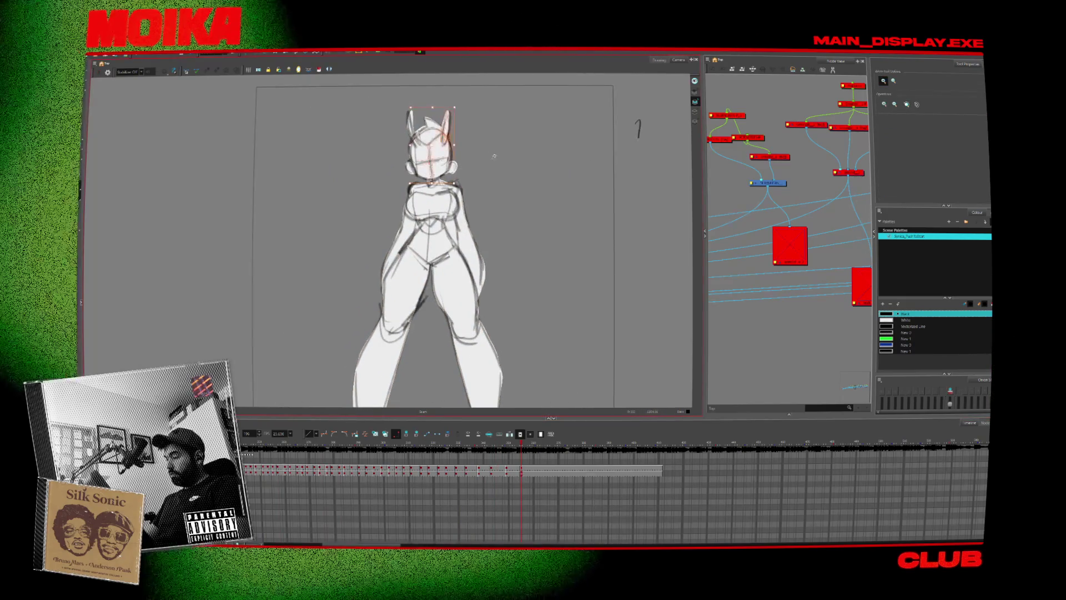
pyautogui.hotkey('ctrl', 'a')
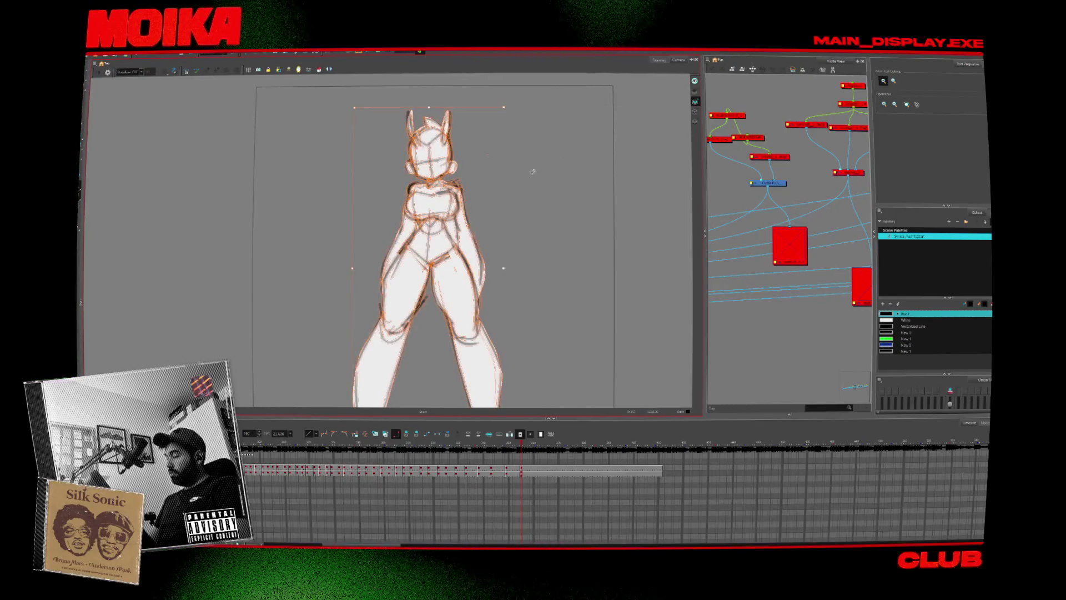
pyautogui.click(457, 96)
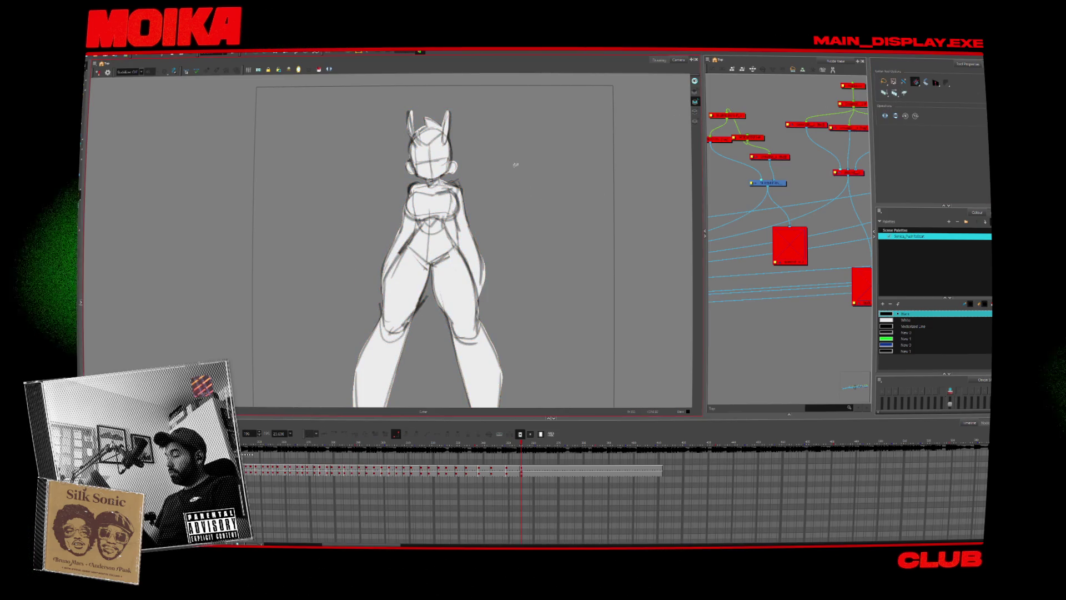
# Advance to the next drawing and toggle onion skin to compare it with the previous frame.
pyautogui.hotkey('alt', 'b')
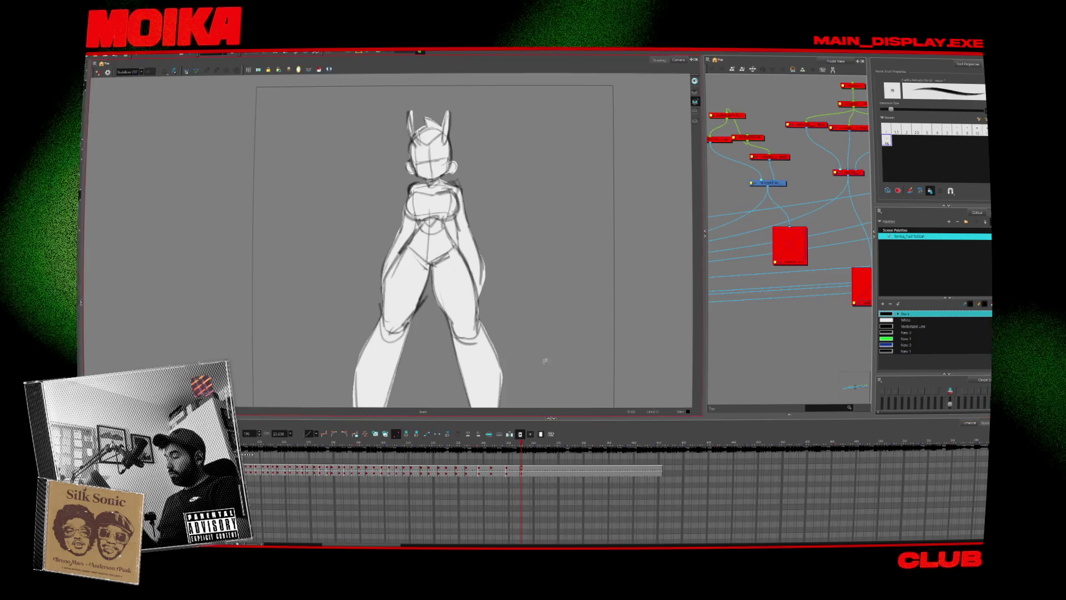
pyautogui.press('.')
pyautogui.hotkey('alt', 'o')
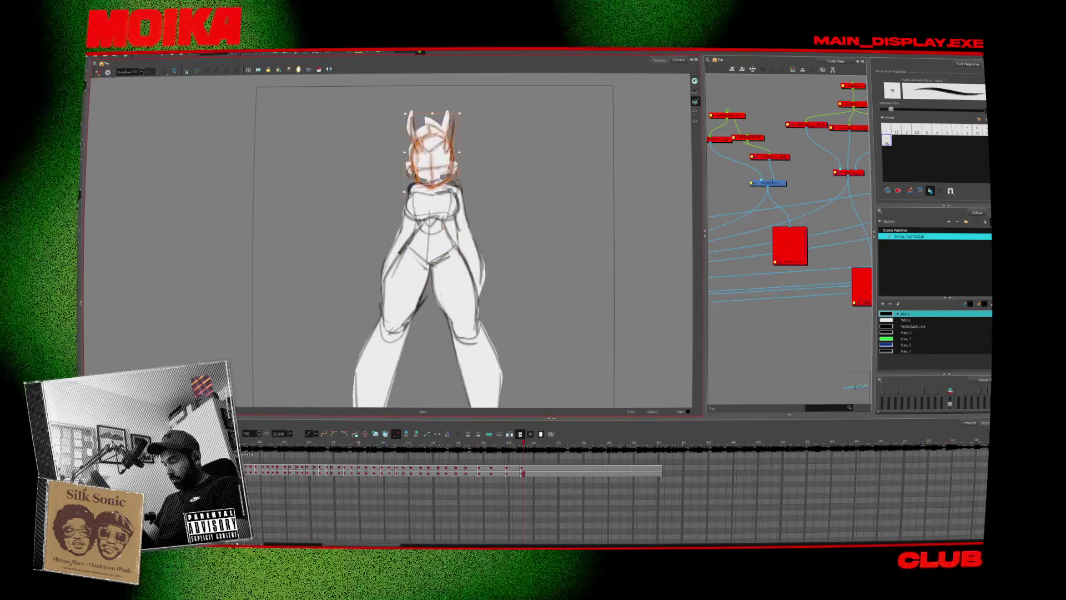
pyautogui.hotkey('alt', 'o')
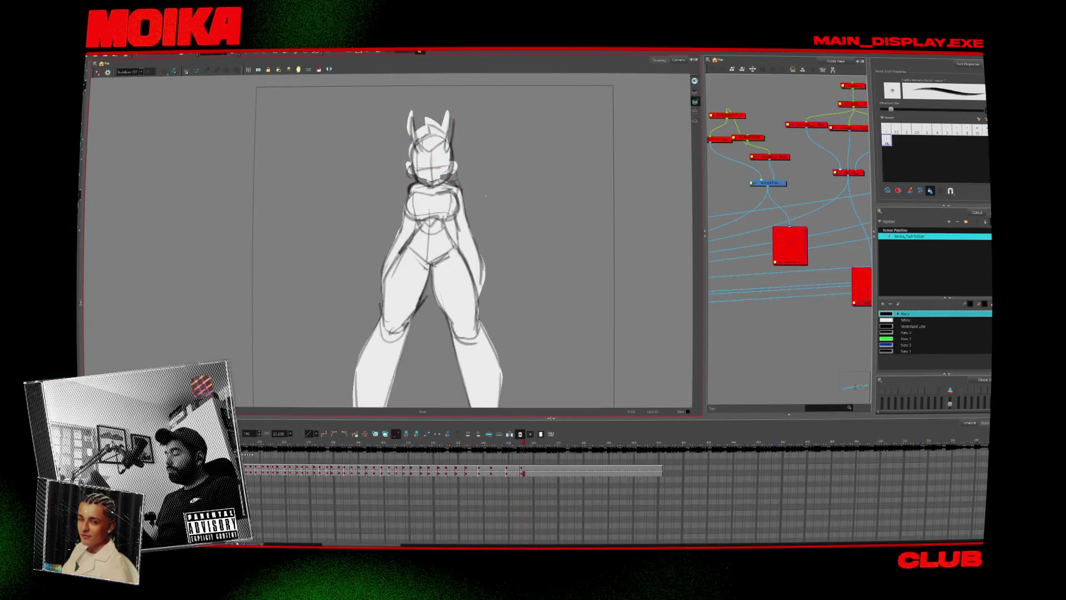
pyautogui.hotkey('alt', 'o')
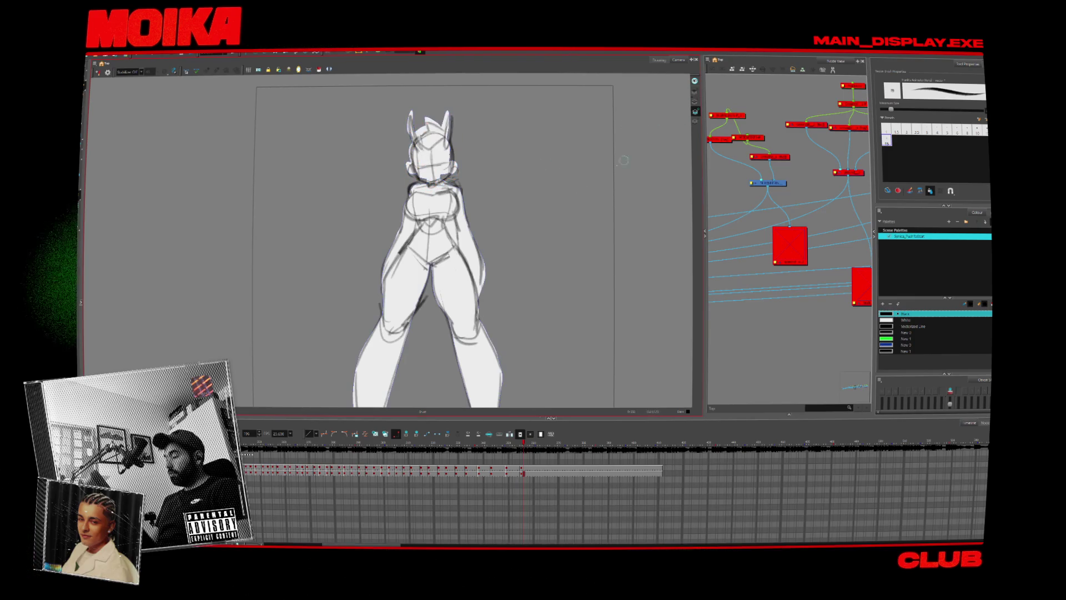
pyautogui.hotkey('alt', 'o')
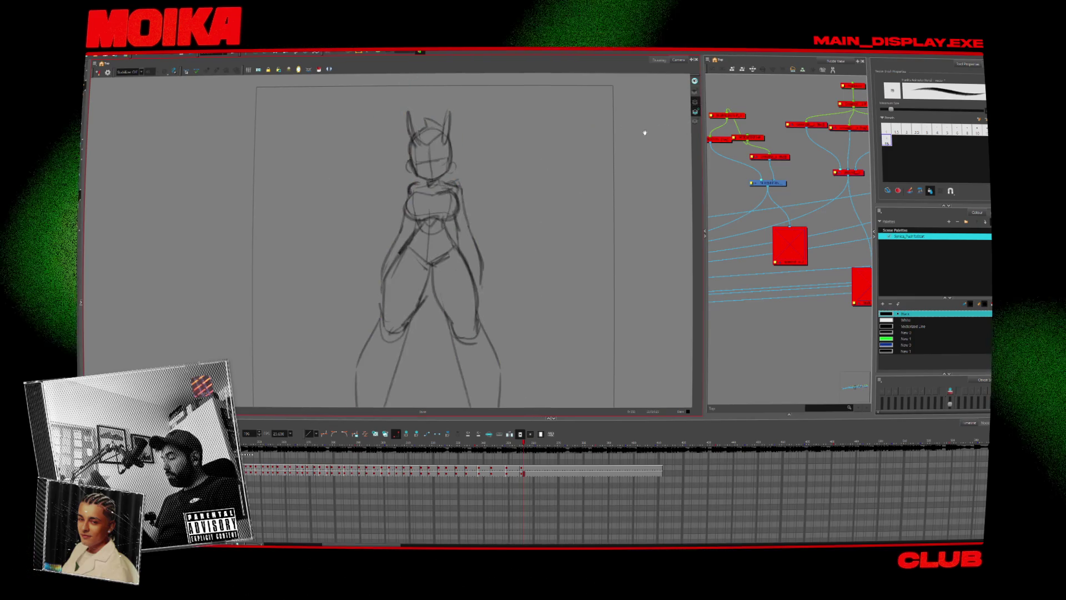
# Add a shoulder stroke, shift the left leg strokes right, and pick the New 0 swatch.
pyautogui.moveTo(645, 133); pyautogui.dragTo(651, 119)
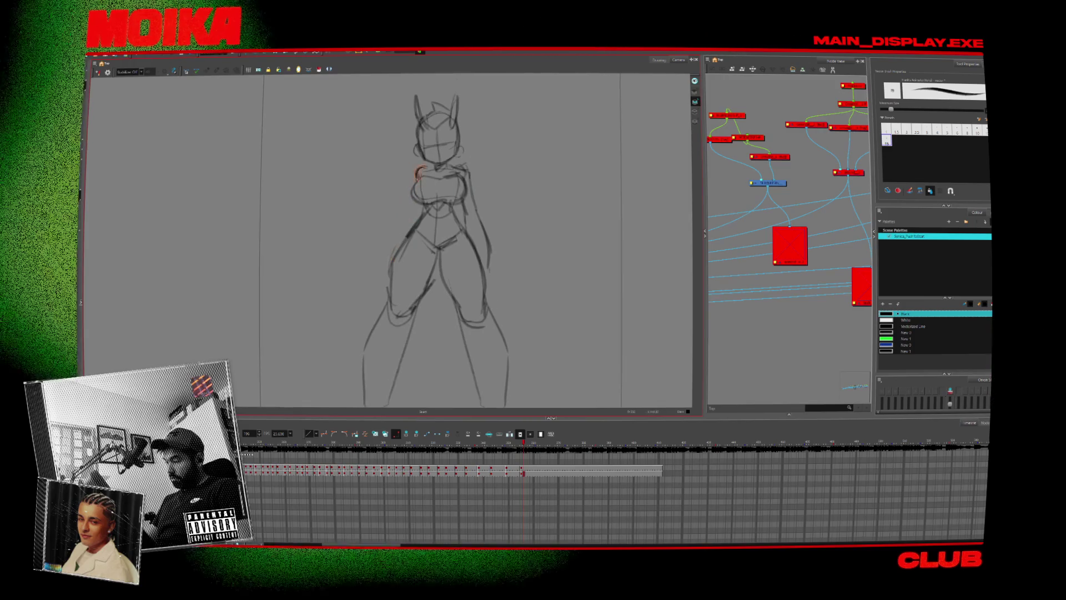
pyautogui.moveTo(454, 166); pyautogui.dragTo(472, 178)
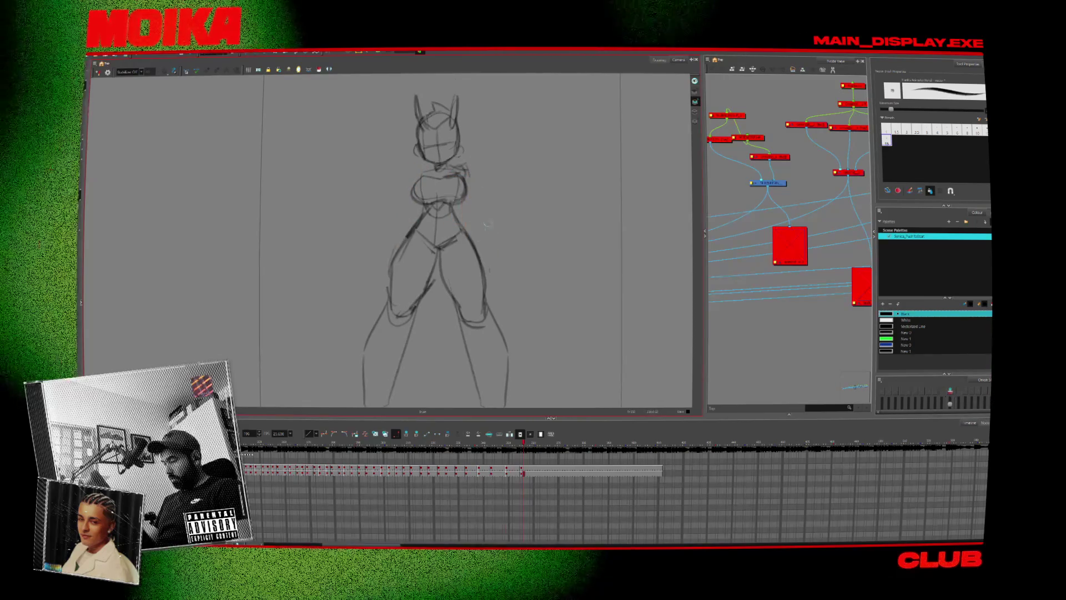
pyautogui.moveTo(484, 245); pyautogui.dragTo(480, 225)
pyautogui.moveTo(370, 395); pyautogui.dragTo(499, 161)
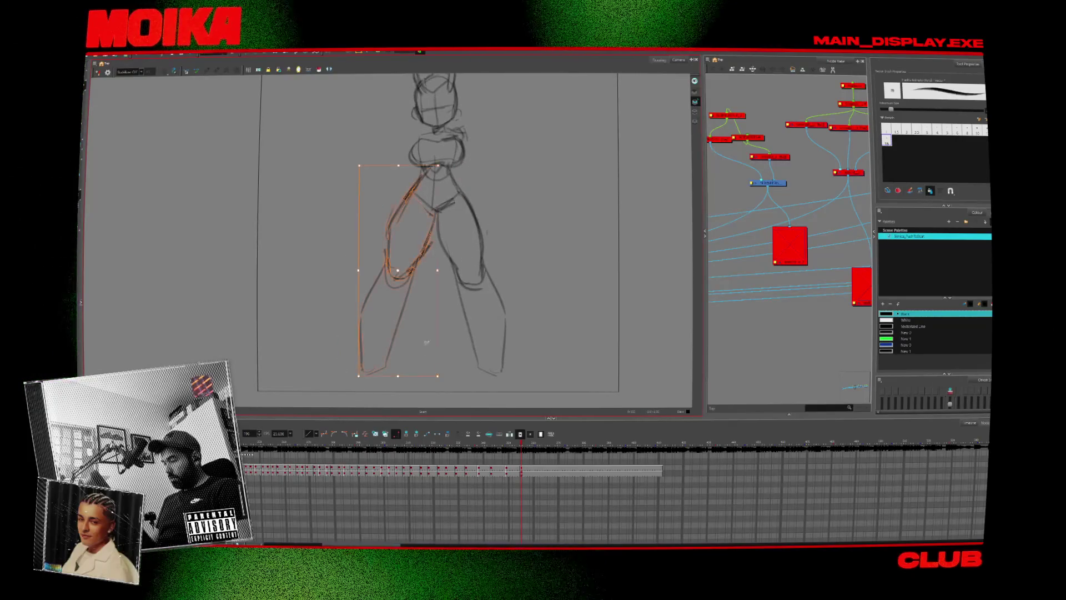
pyautogui.moveTo(513, 315); pyautogui.dragTo(526, 316)
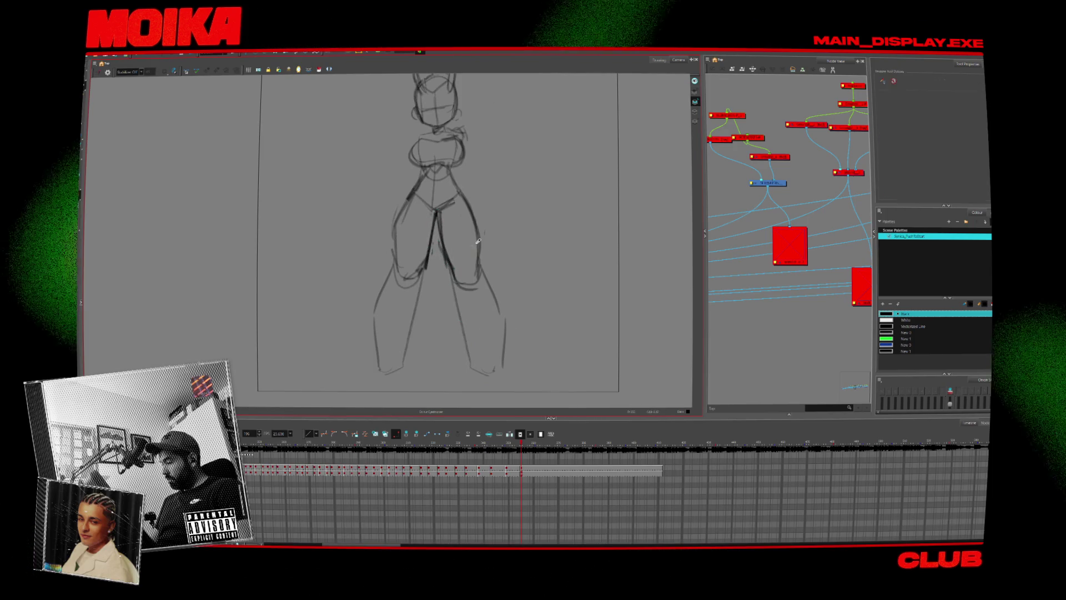
pyautogui.click(905, 332)
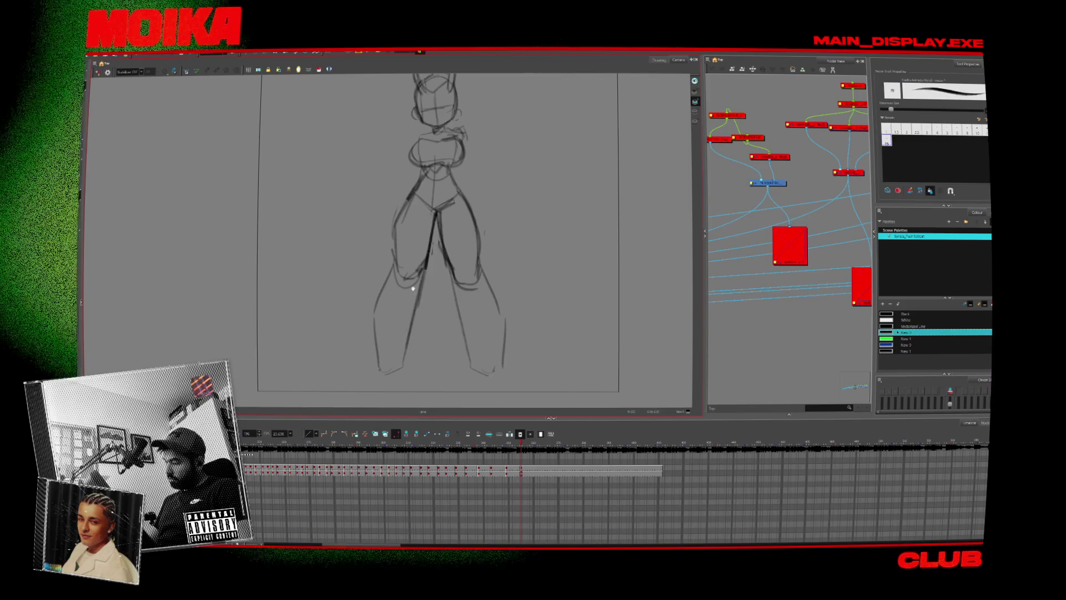
pyautogui.scroll(3, 444, 177)
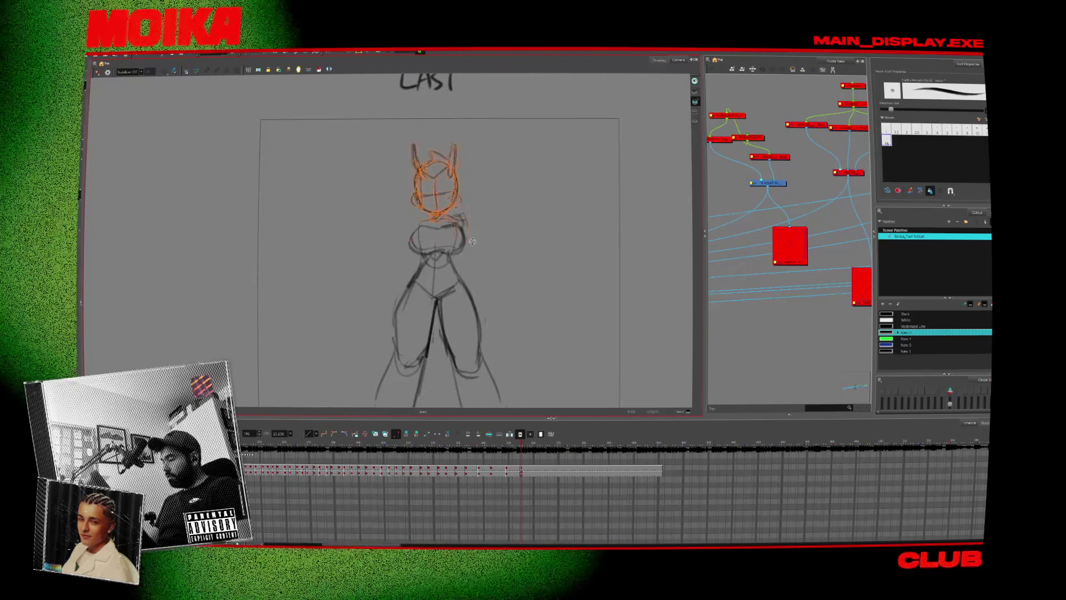
# Redraw the head with a visor line, new ears and a pointed helmet, plus a waist line.
pyautogui.press('Escape')
pyautogui.moveTo(477, 210); pyautogui.dragTo(476, 211)
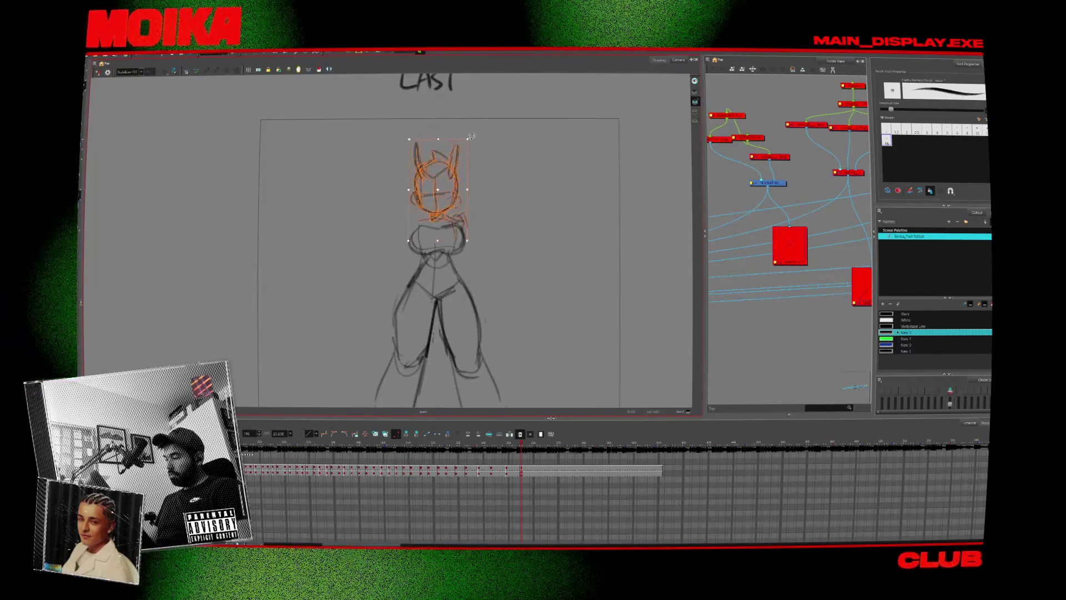
pyautogui.click(476, 210)
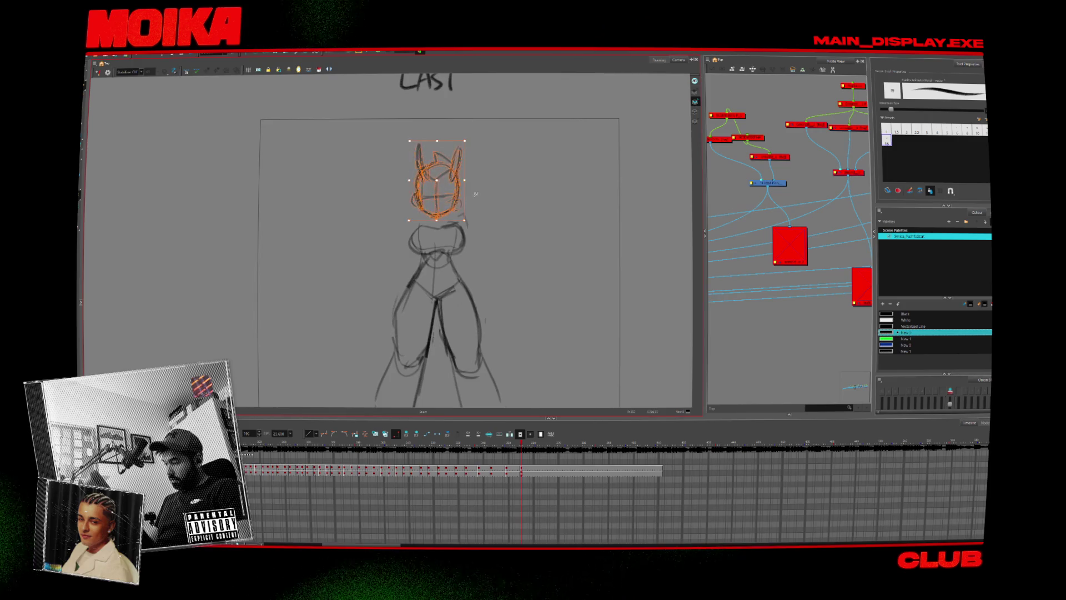
pyautogui.moveTo(425, 184); pyautogui.dragTo(451, 185)
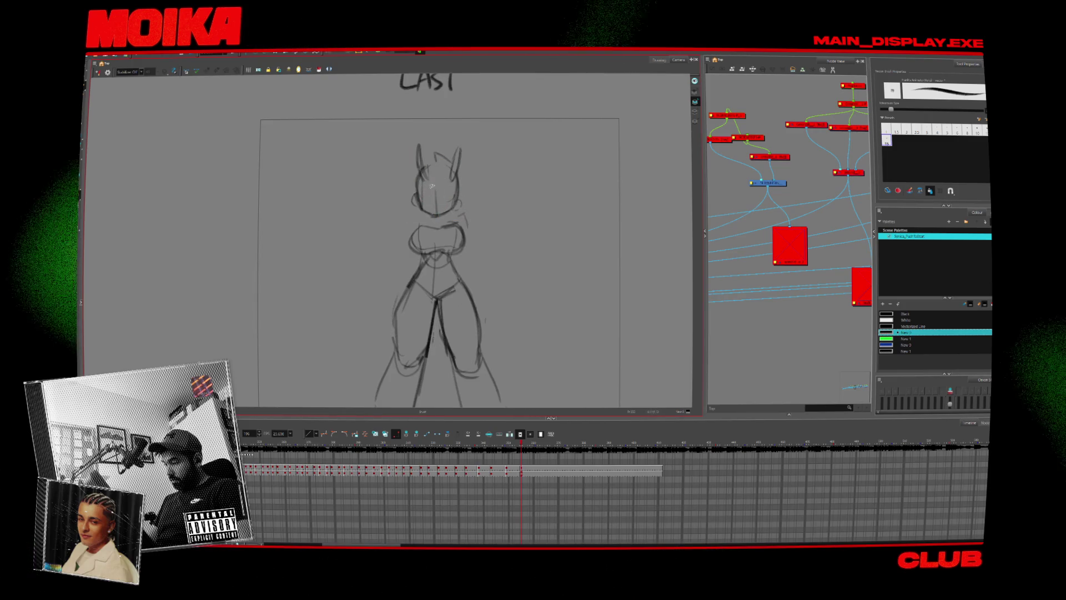
pyautogui.moveTo(411, 148); pyautogui.dragTo(414, 183)
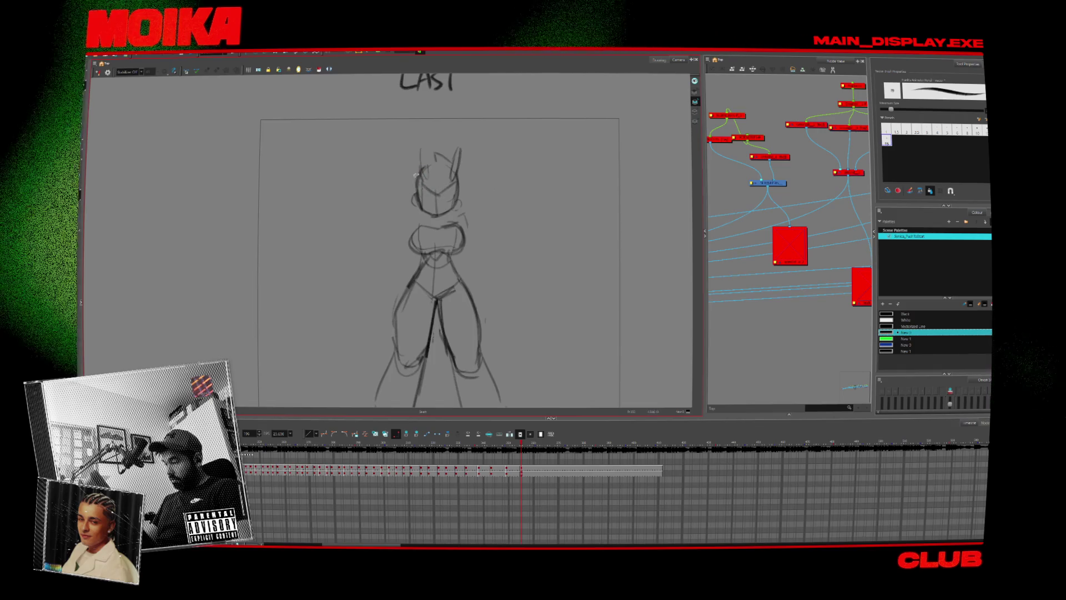
pyautogui.moveTo(456, 149); pyautogui.dragTo(447, 190)
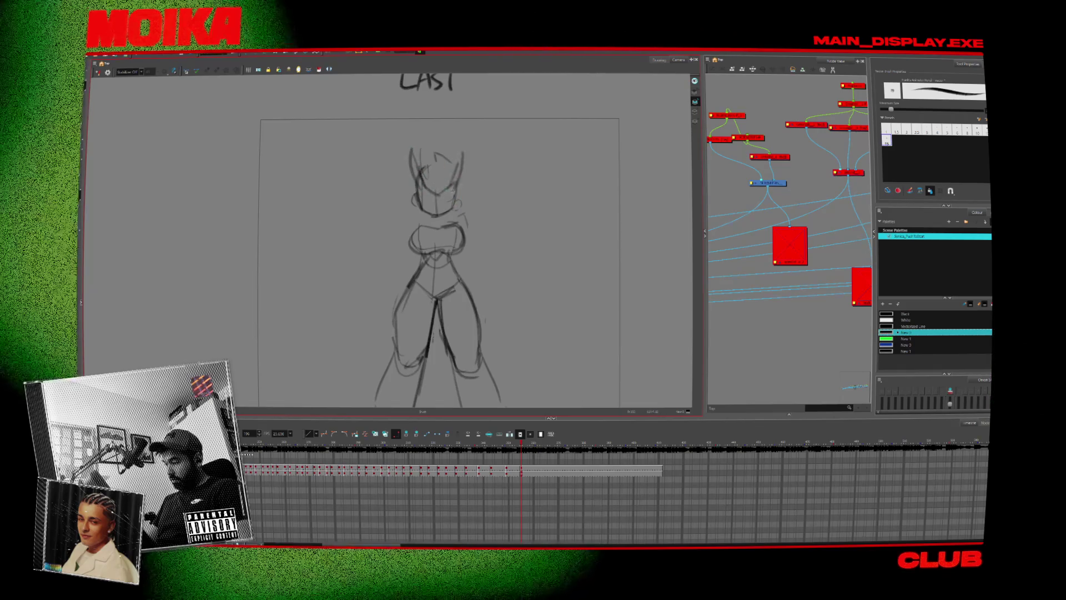
pyautogui.moveTo(429, 149); pyautogui.dragTo(451, 161)
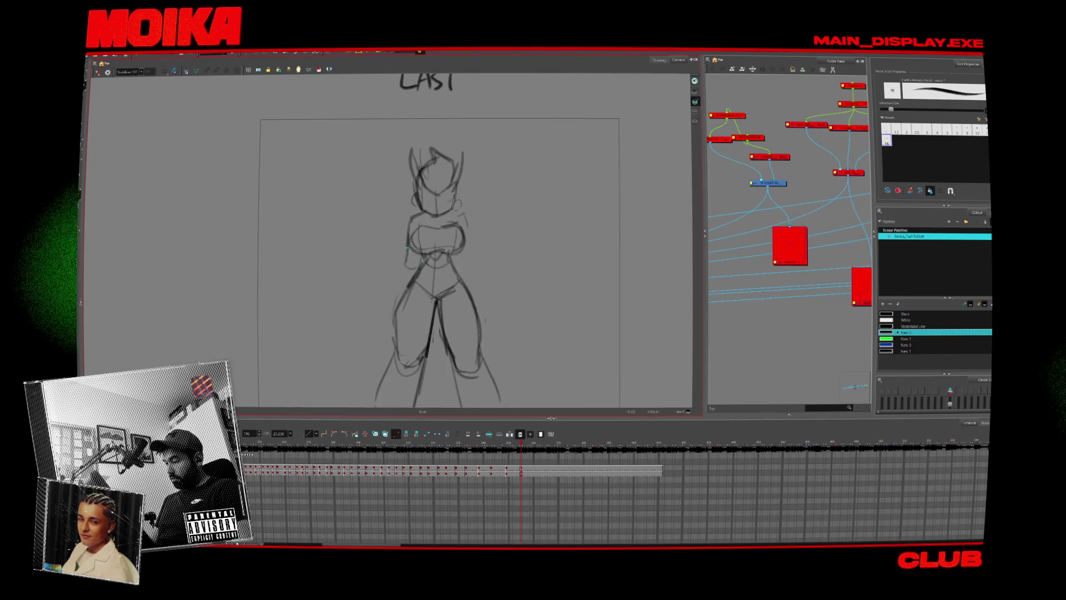
pyautogui.moveTo(407, 249); pyautogui.dragTo(396, 307)
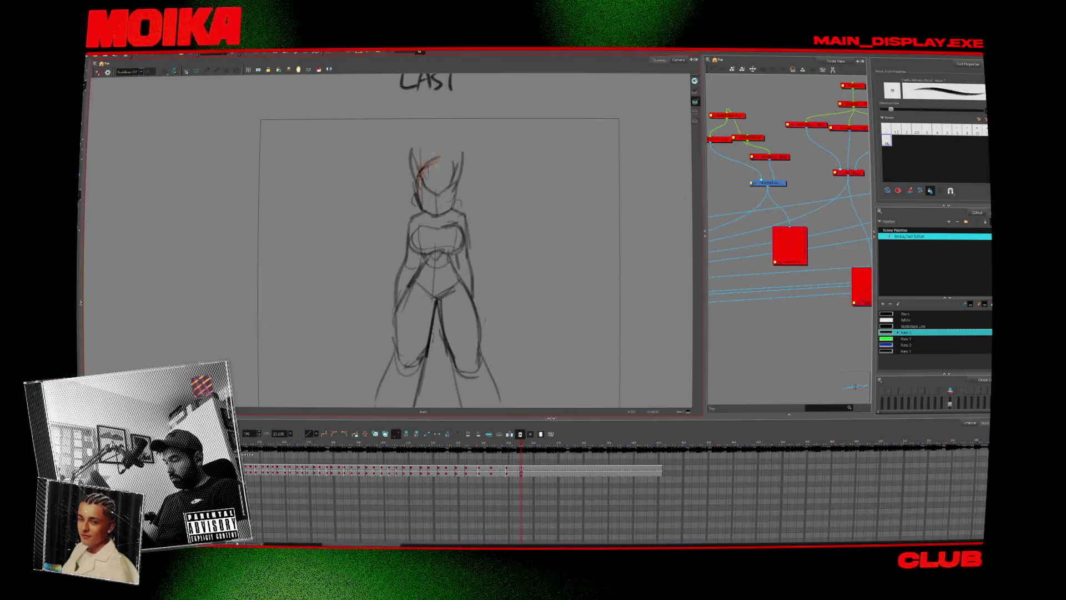
# Try first hair strands beside the head, undoing the stray and rejected strokes.
pyautogui.hotkey('ctrl', 'z')
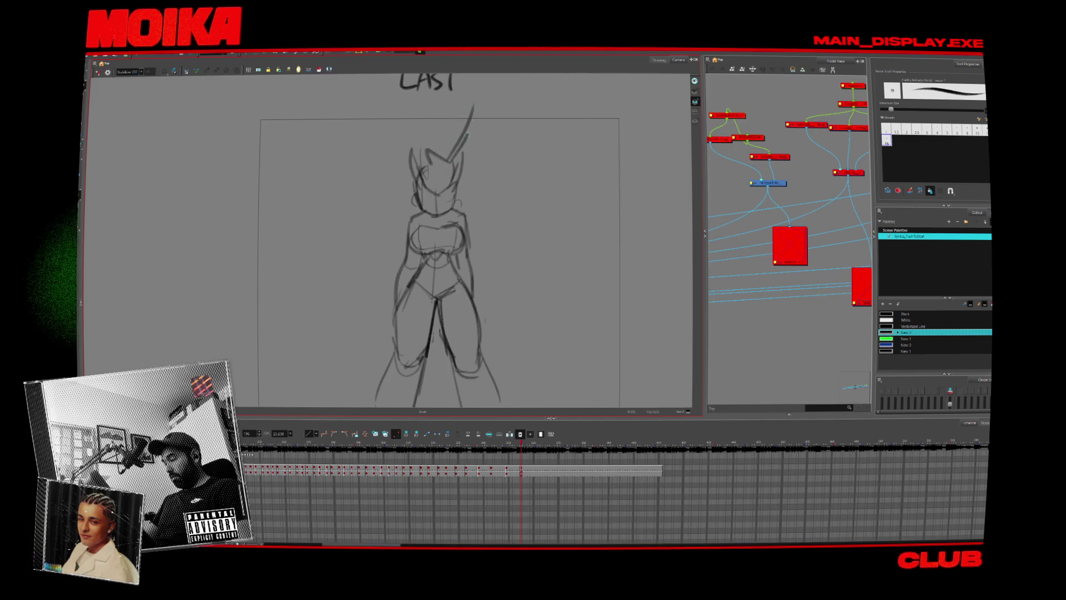
pyautogui.moveTo(407, 104); pyautogui.dragTo(418, 158)
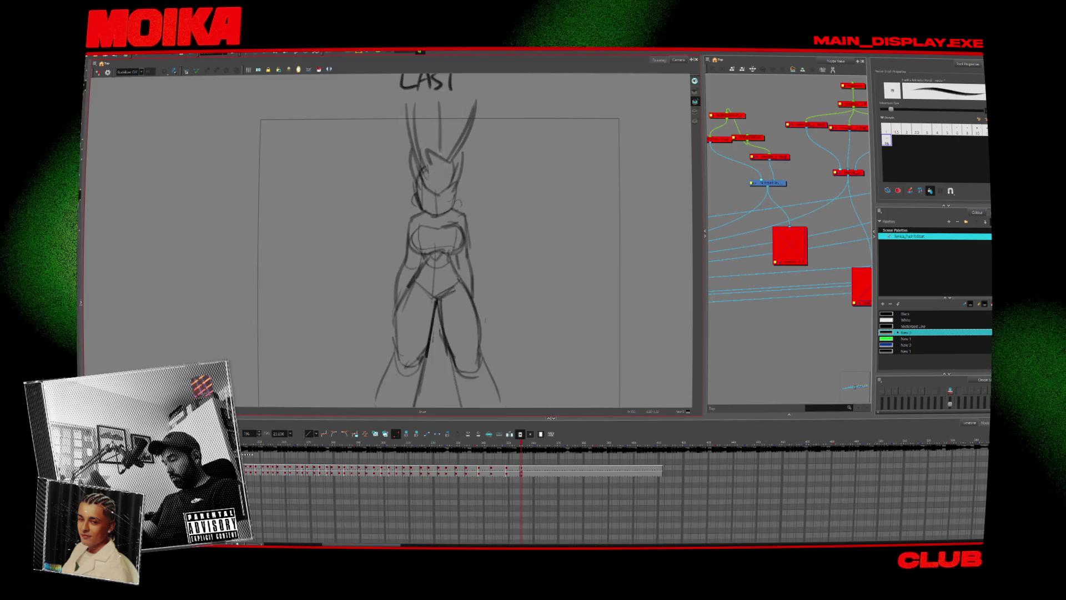
pyautogui.moveTo(380, 102); pyautogui.dragTo(411, 176)
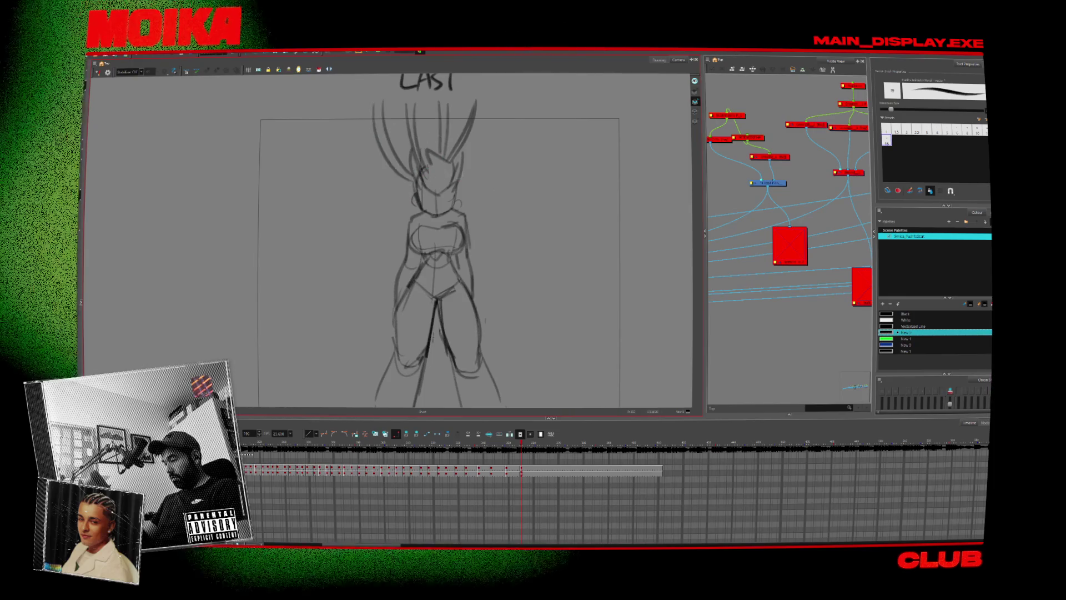
pyautogui.moveTo(491, 104); pyautogui.dragTo(459, 161)
pyautogui.hotkey('ctrl', 'z')
pyautogui.hotkey('ctrl', 'z')
pyautogui.hotkey('ctrl', 'z')
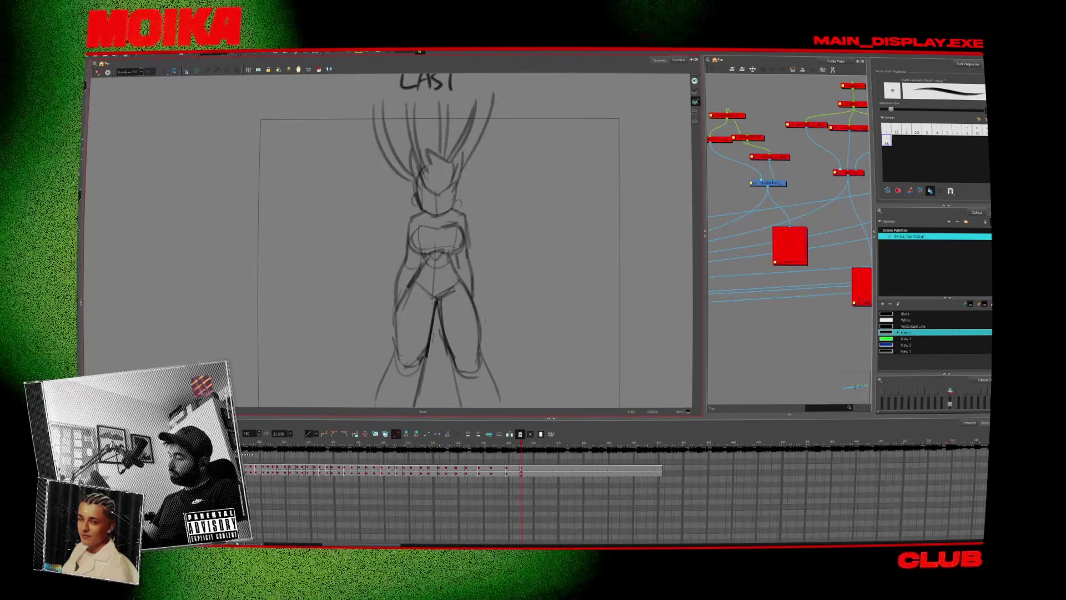
pyautogui.hotkey('ctrl', 'z')
pyautogui.hotkey('ctrl', 'z')
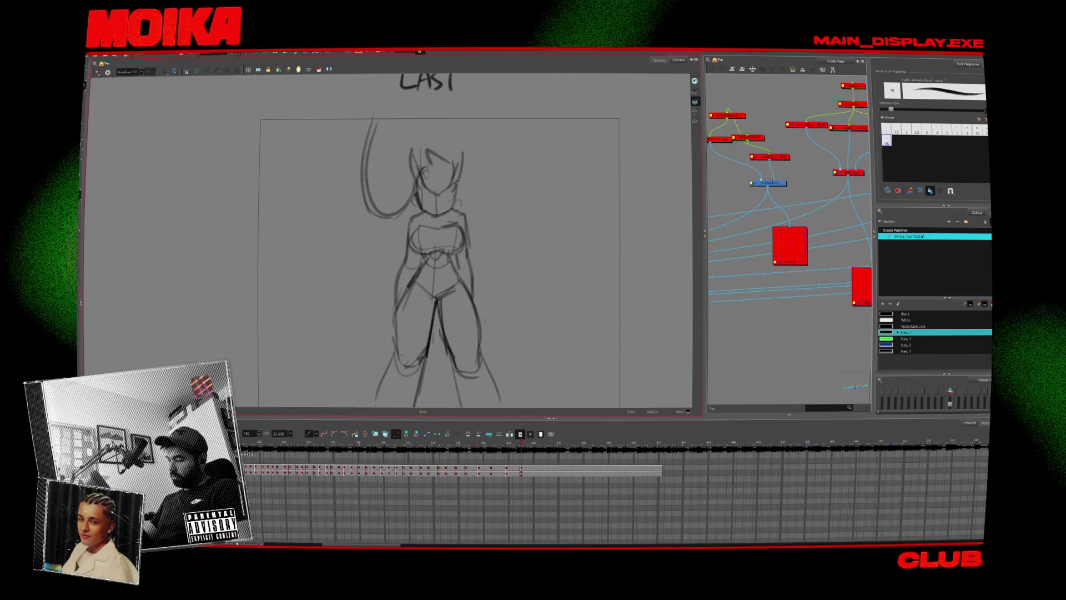
# Redraw curved hair strands on both sides of the face and check the right strand.
pyautogui.moveTo(512, 122); pyautogui.dragTo(487, 210)
pyautogui.moveTo(516, 123); pyautogui.dragTo(522, 161)
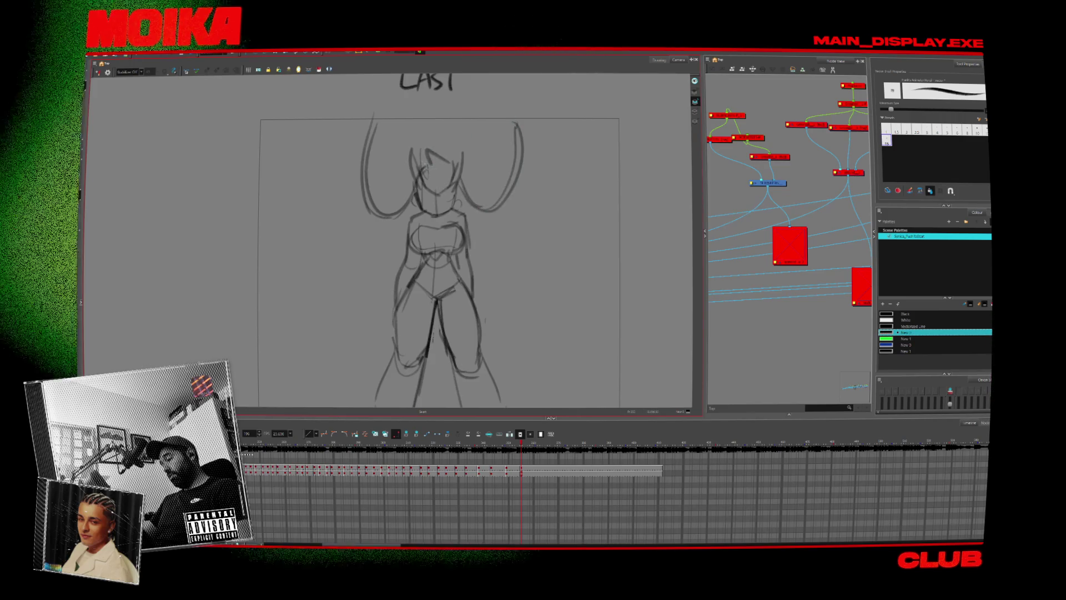
pyautogui.moveTo(396, 174)
pyautogui.mouseDown()
pyautogui.moveTo(390, 120)
pyautogui.moveTo(387, 139)
pyautogui.mouseUp()
pyautogui.moveTo(461, 169); pyautogui.dragTo(491, 106)
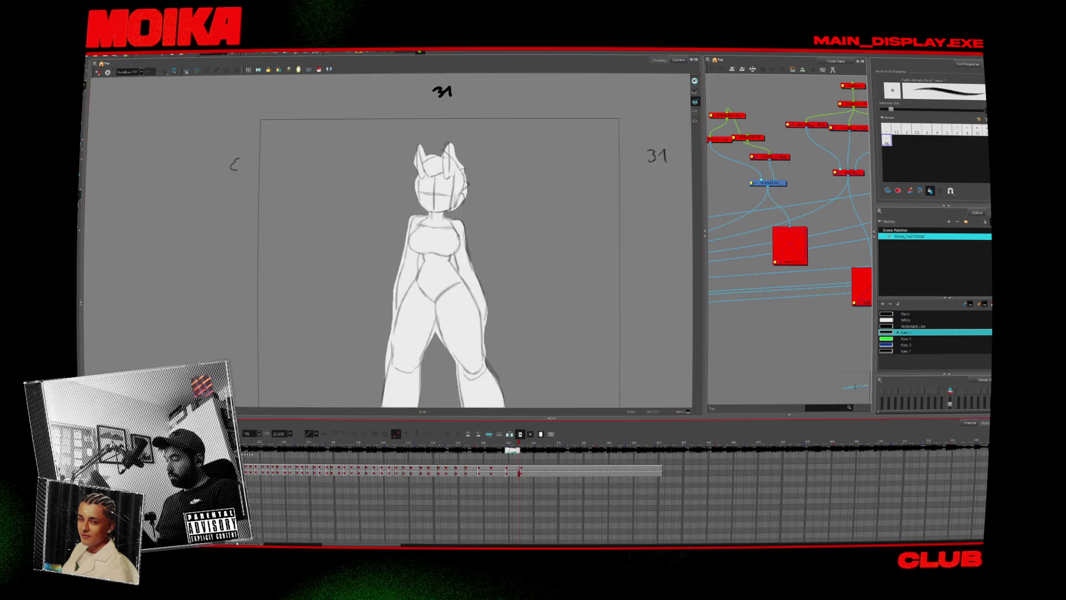
pyautogui.press('.')
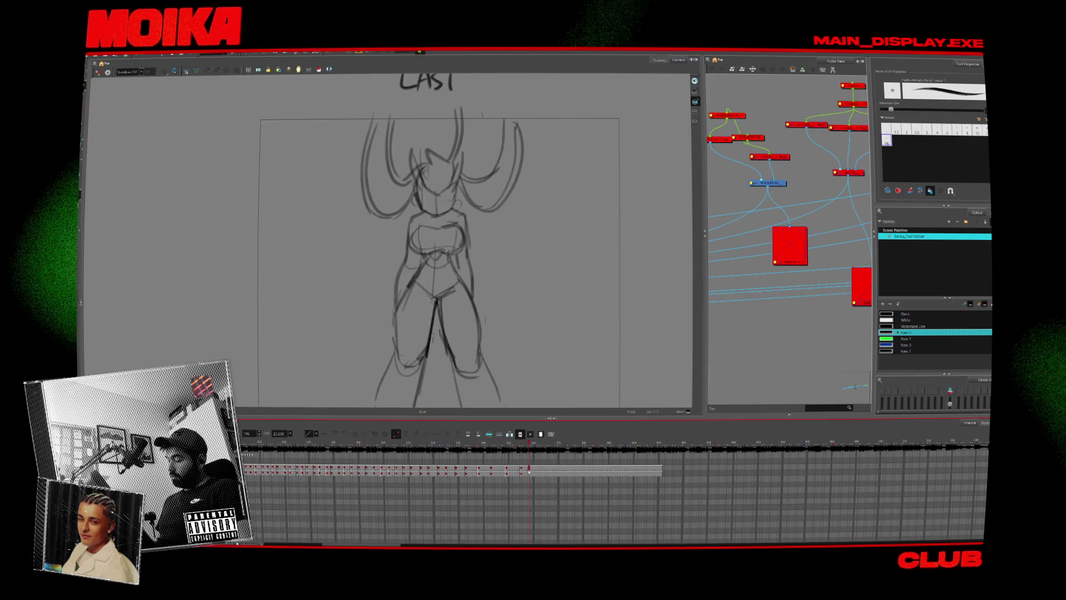
pyautogui.click(522, 155)
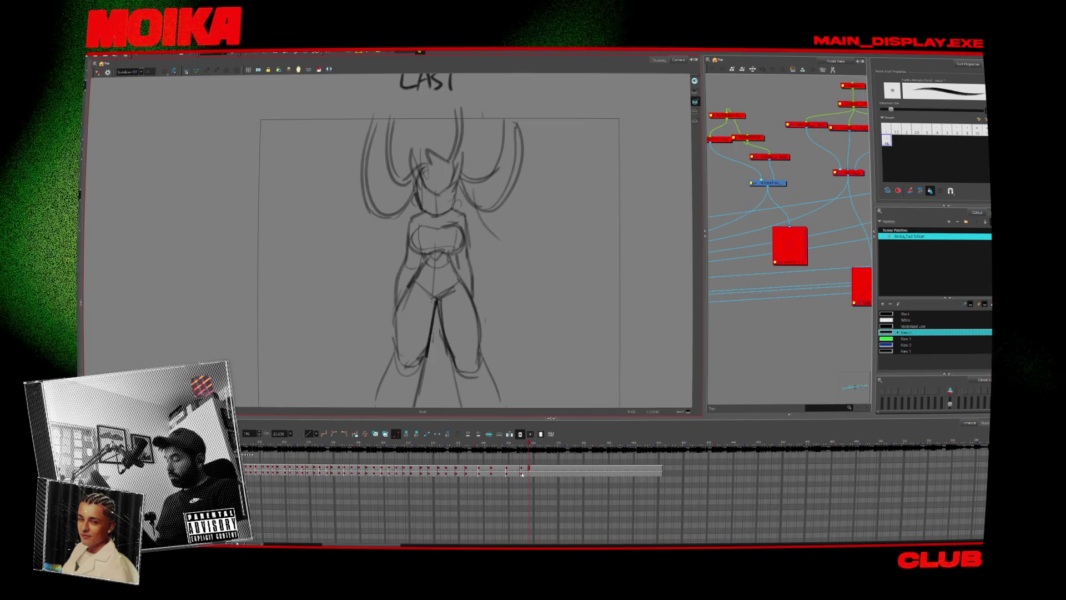
pyautogui.click(527, 300)
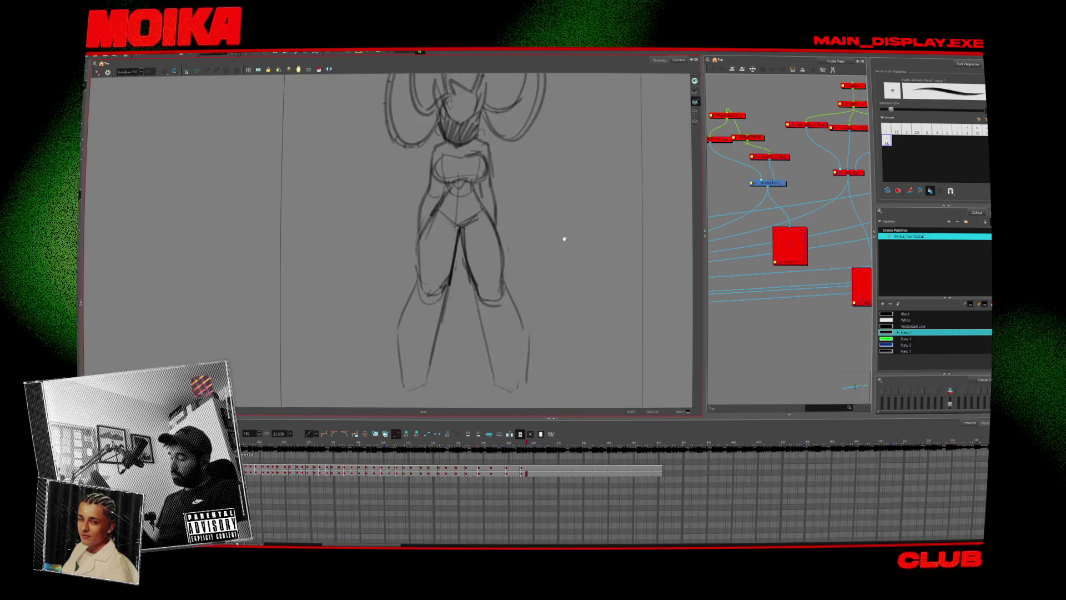
# Outline the body and legs in white and paint-fill the whole figure white.
pyautogui.press(',')
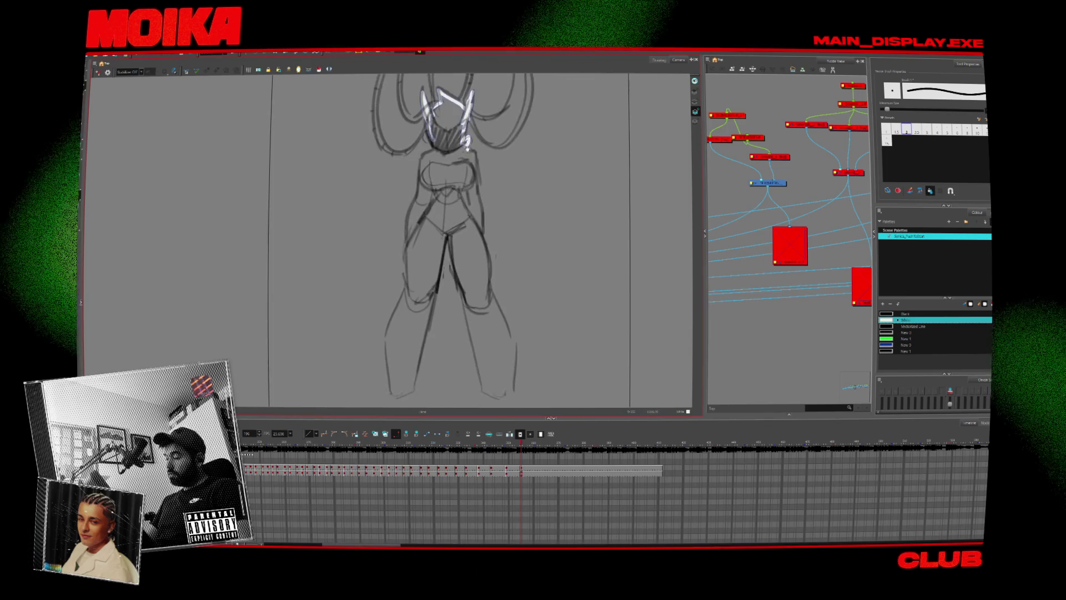
pyautogui.moveTo(465, 139); pyautogui.dragTo(509, 337)
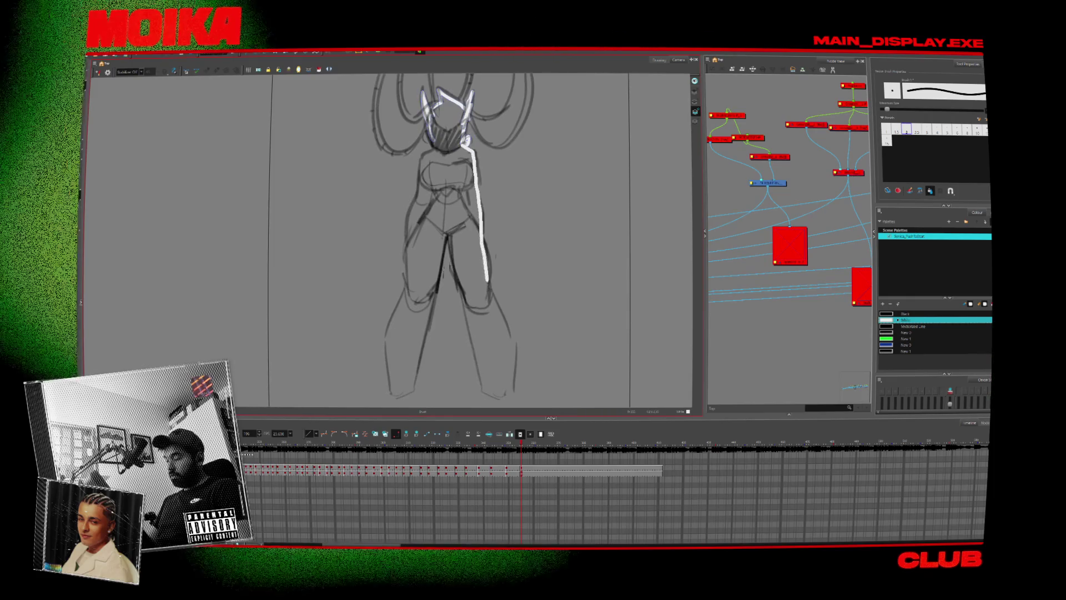
pyautogui.moveTo(514, 392); pyautogui.dragTo(436, 289)
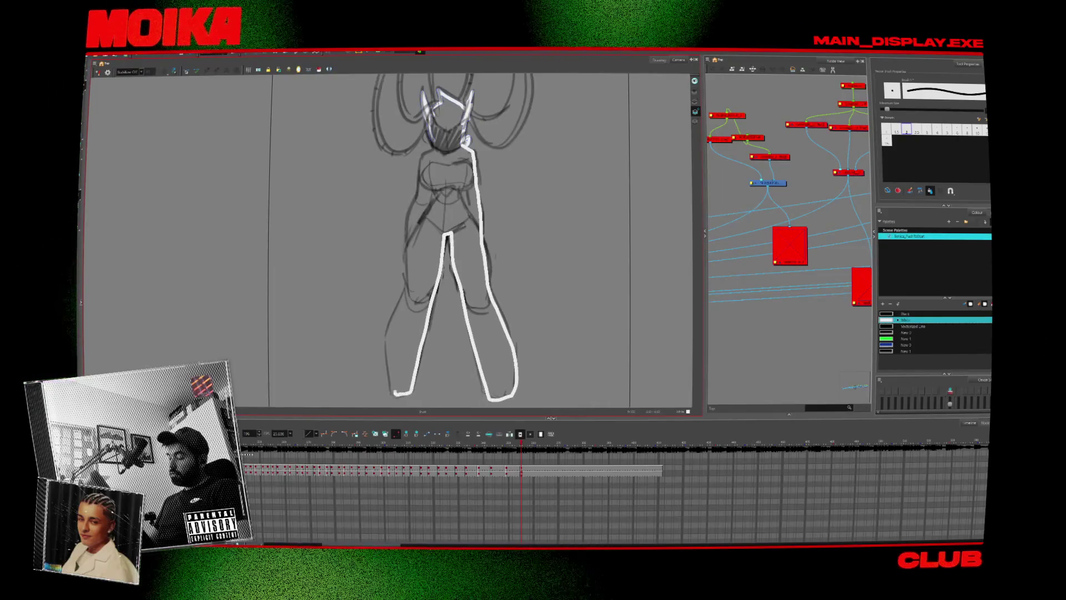
pyautogui.moveTo(391, 388); pyautogui.dragTo(406, 295)
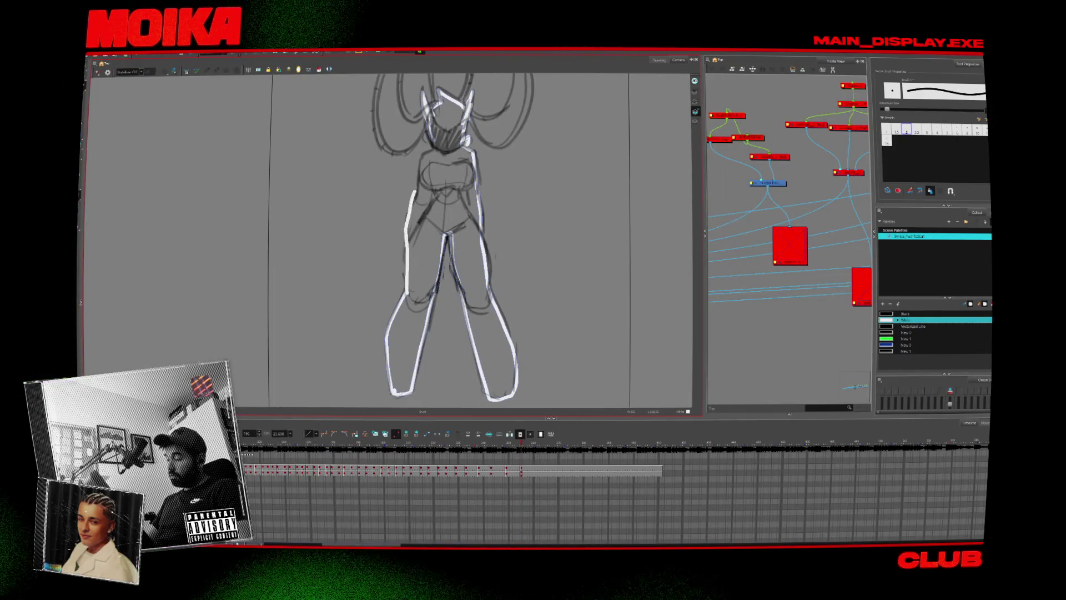
pyautogui.hotkey('alt', 'i')
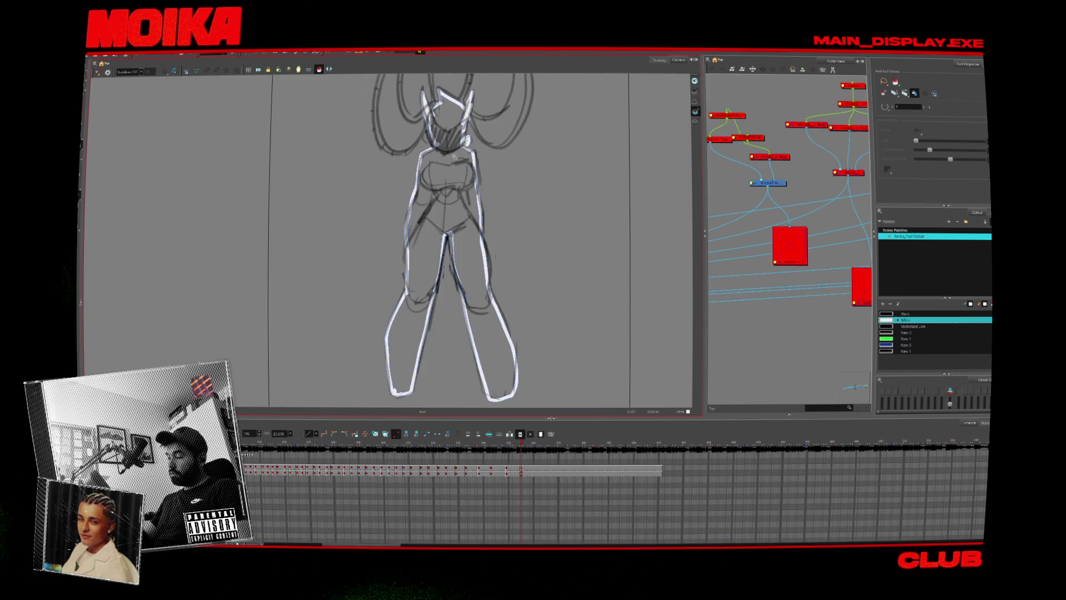
pyautogui.click(429, 139)
pyautogui.hotkey('alt', 'b')
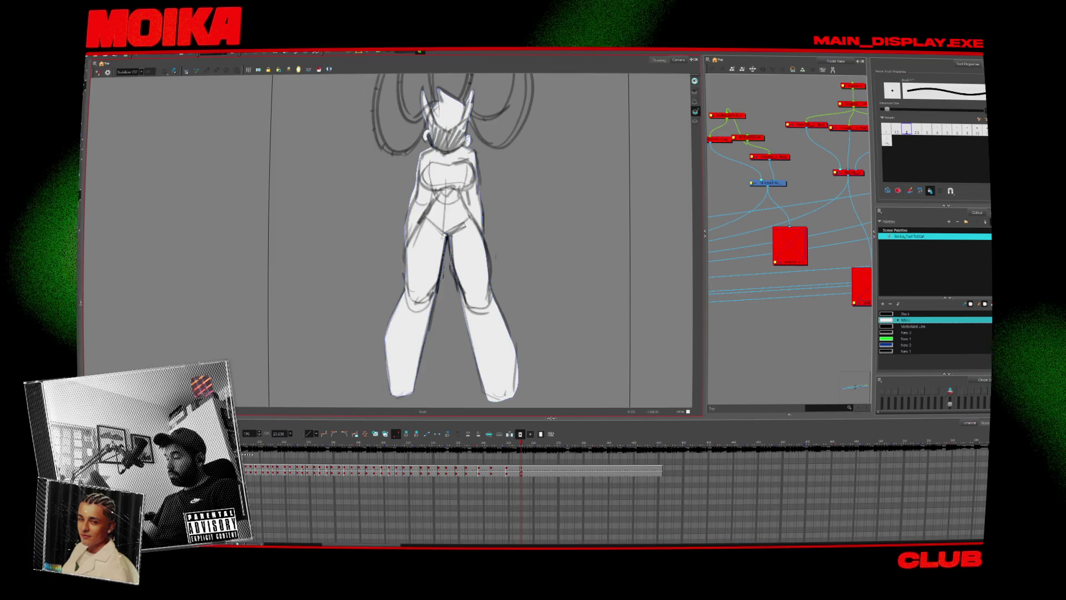
# Zoom out to the full camera frame and move the playhead past the drawing's last exposure.
pyautogui.hotkey('alt', 'z')
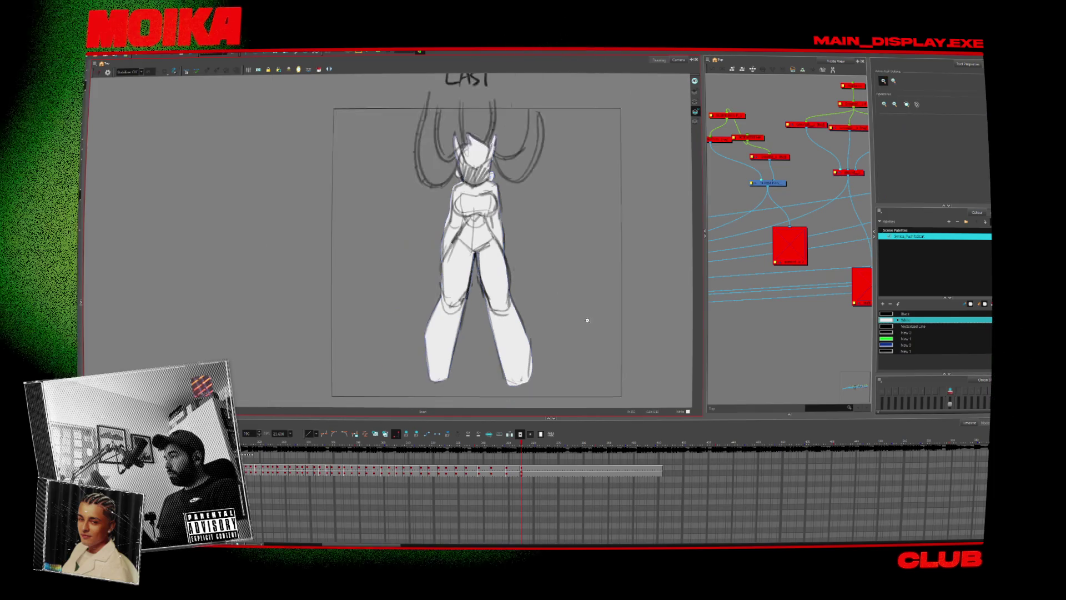
pyautogui.moveTo(546, 285); pyautogui.dragTo(546, 365)
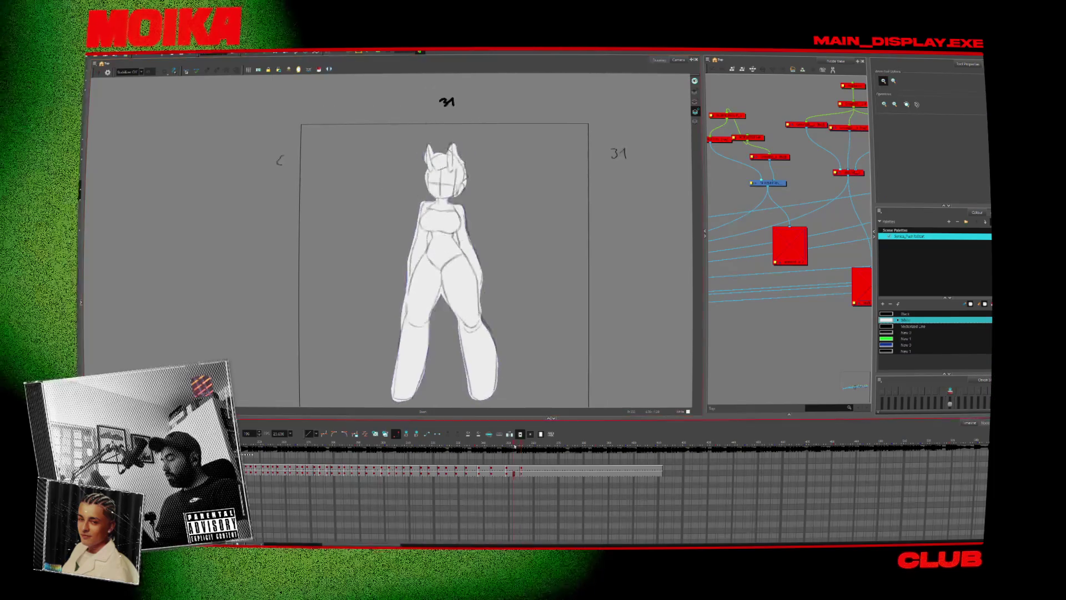
pyautogui.click(662, 483)
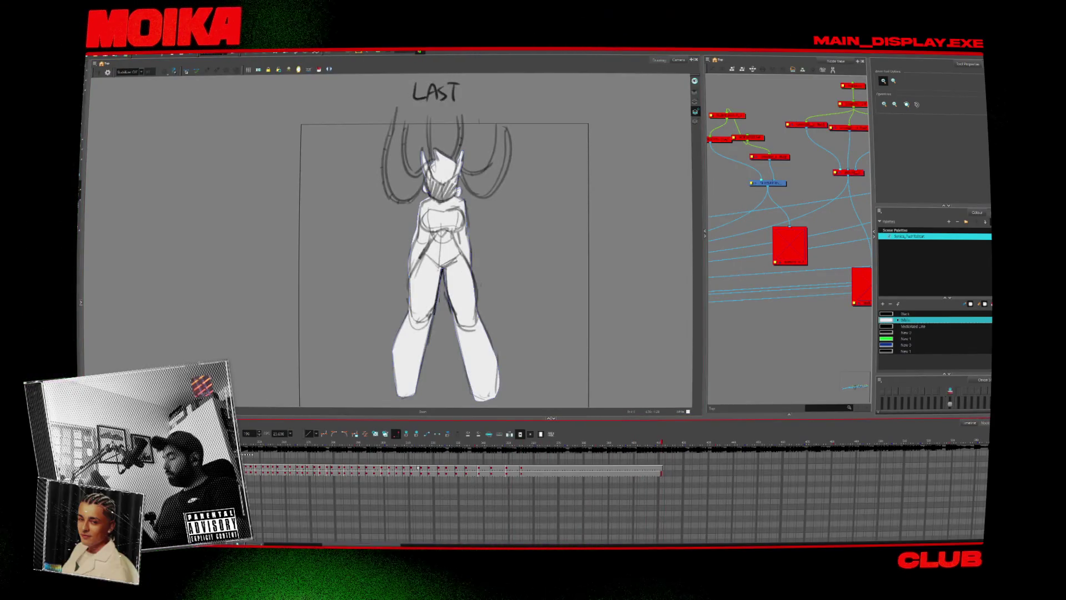
pyautogui.moveTo(640, 352); pyautogui.dragTo(653, 332)
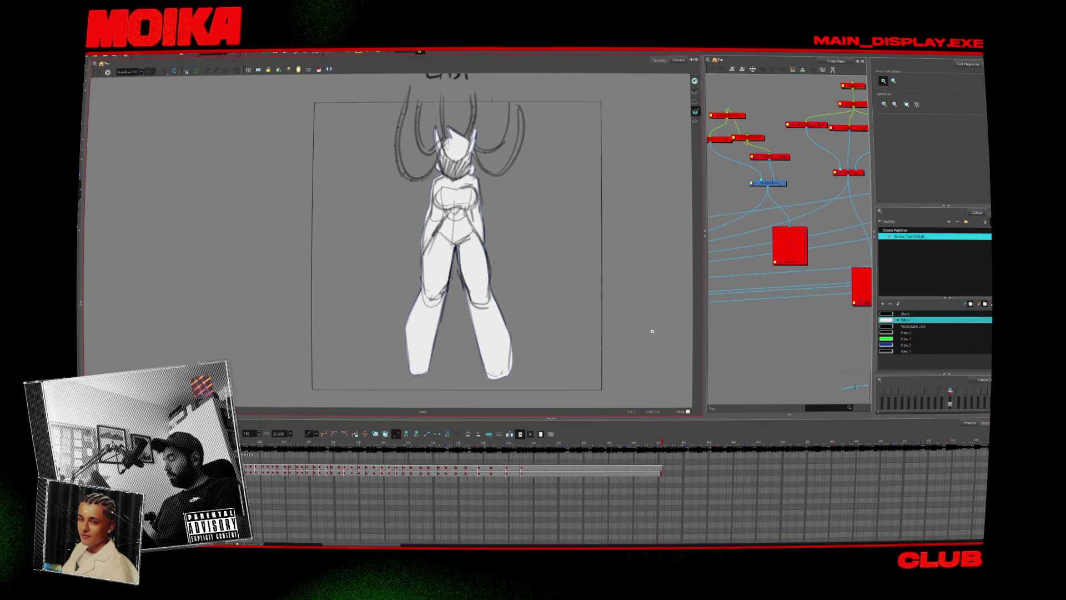
pyautogui.click(759, 471)
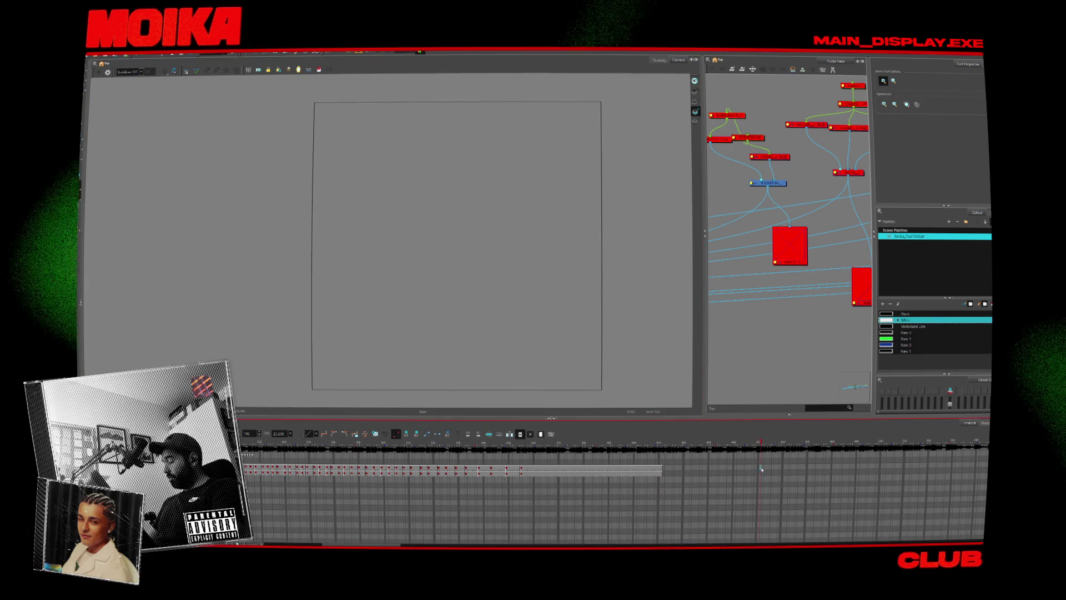
# Try extending the drawing's exposure with F5, then undo it and return to the drawing.
pyautogui.press('F5')
pyautogui.click(711, 446)
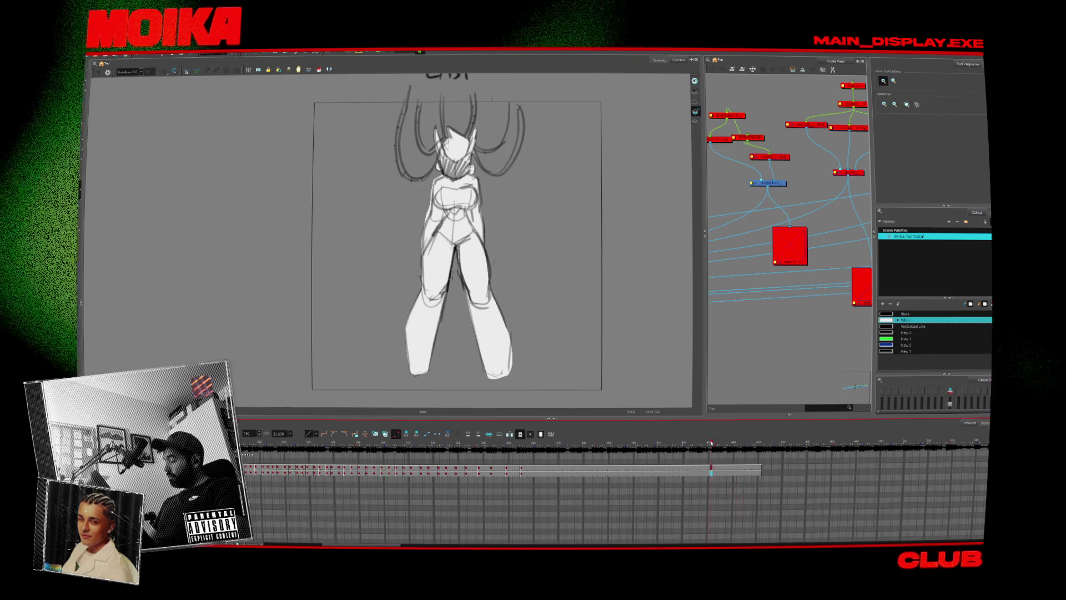
pyautogui.hotkey('ctrl', 'z')
pyautogui.click(626, 446)
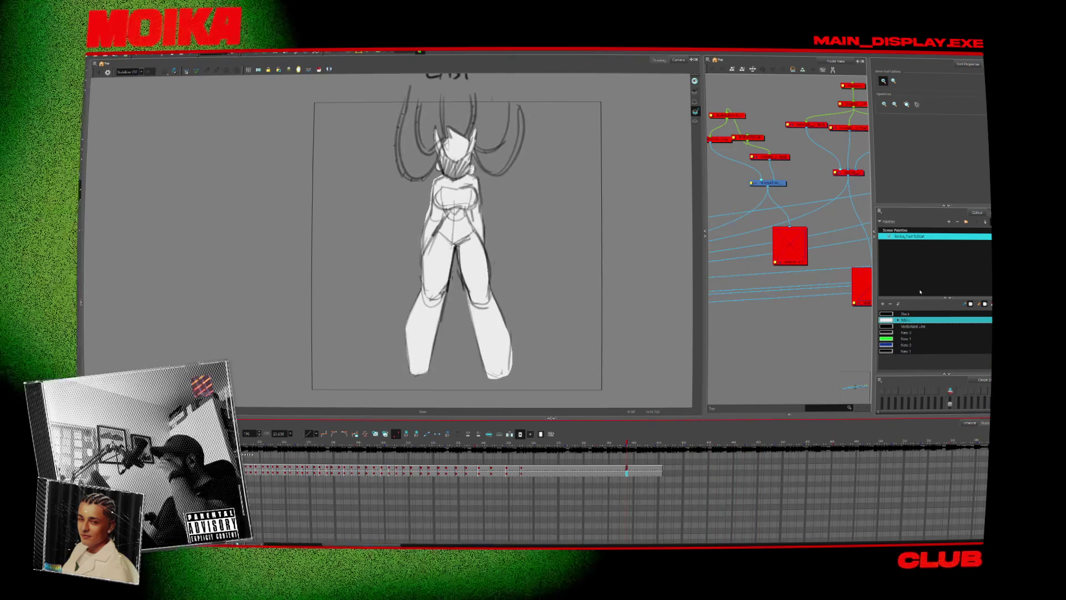
# Frame the whole node tree in the Node View with Shift+M.
pyautogui.scroll(-8, 857, 267)
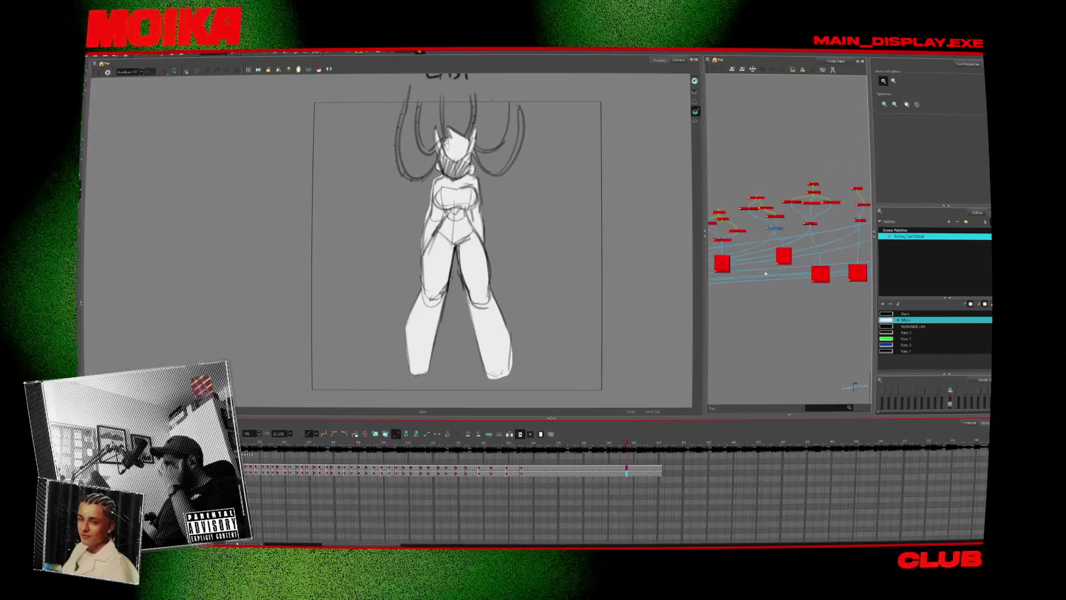
pyautogui.scroll(5, 825, 251)
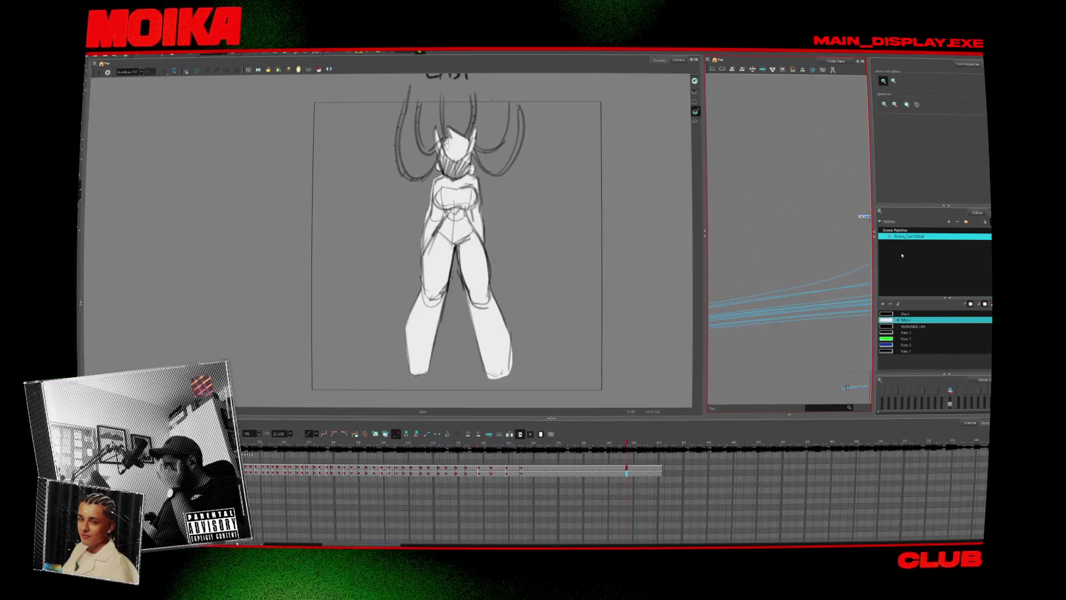
pyautogui.hotkey('shift', 'm')
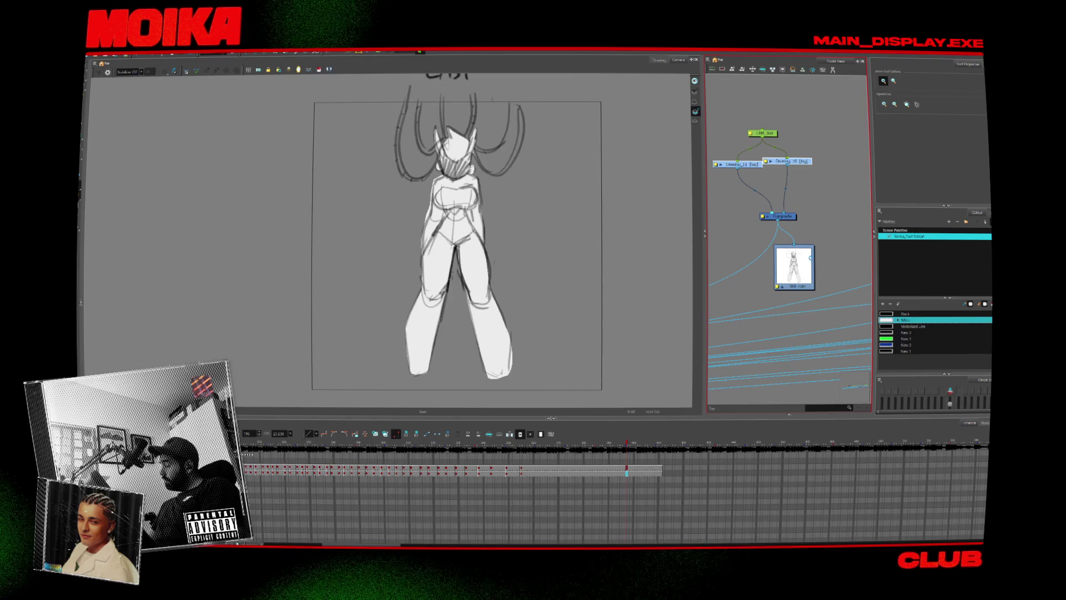
pyautogui.scroll(-5, 852, 289)
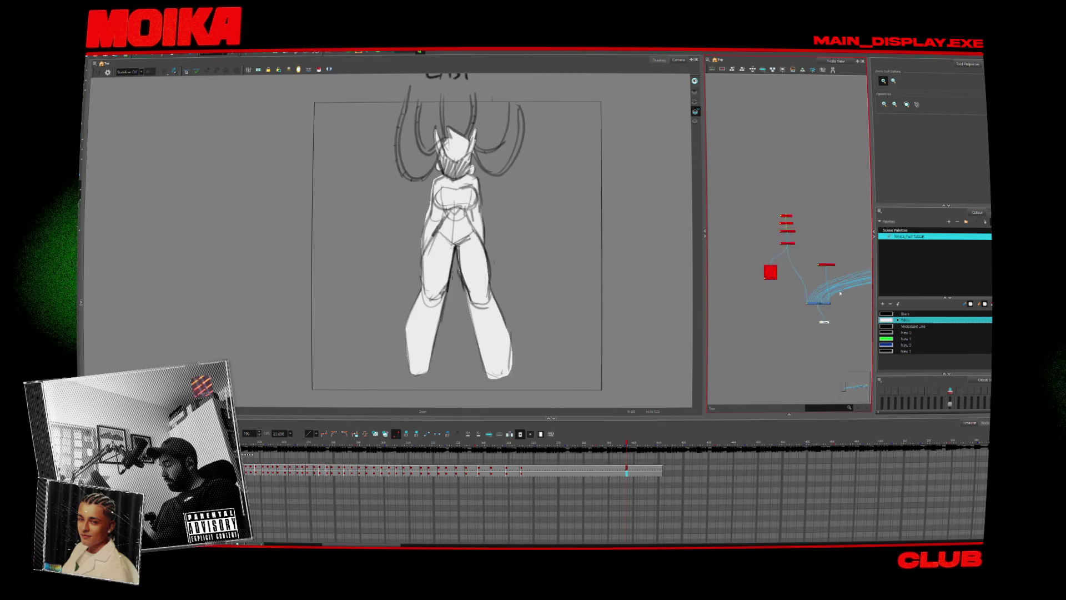
pyautogui.hscroll(-5, 778, 256)
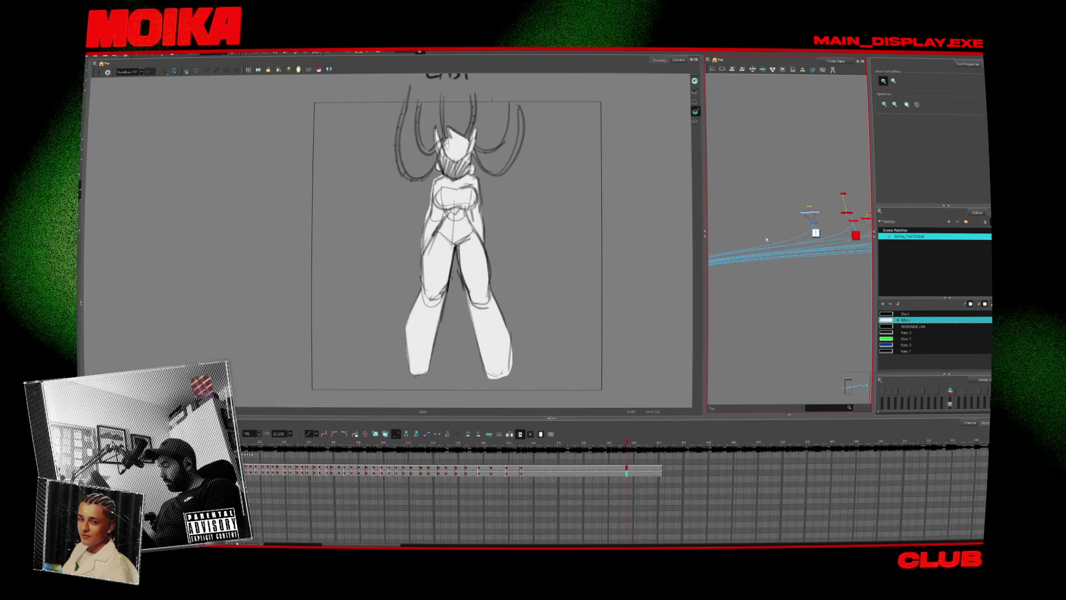
pyautogui.scroll(10, 778, 239)
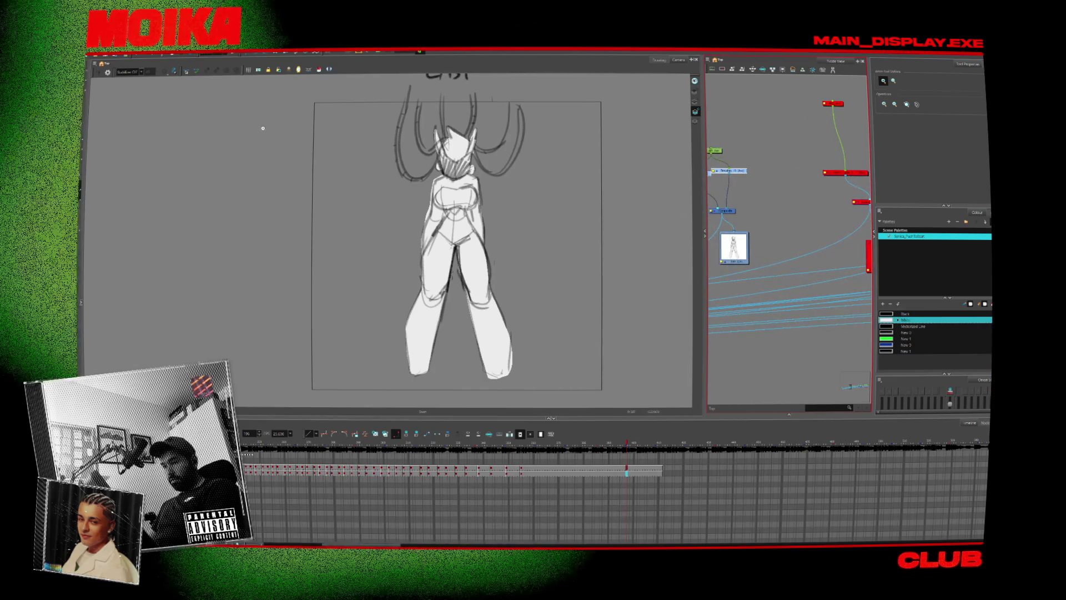
# Scrub back through earlier frames and bring up the write-node render settings.
pyautogui.moveTo(111, 129)
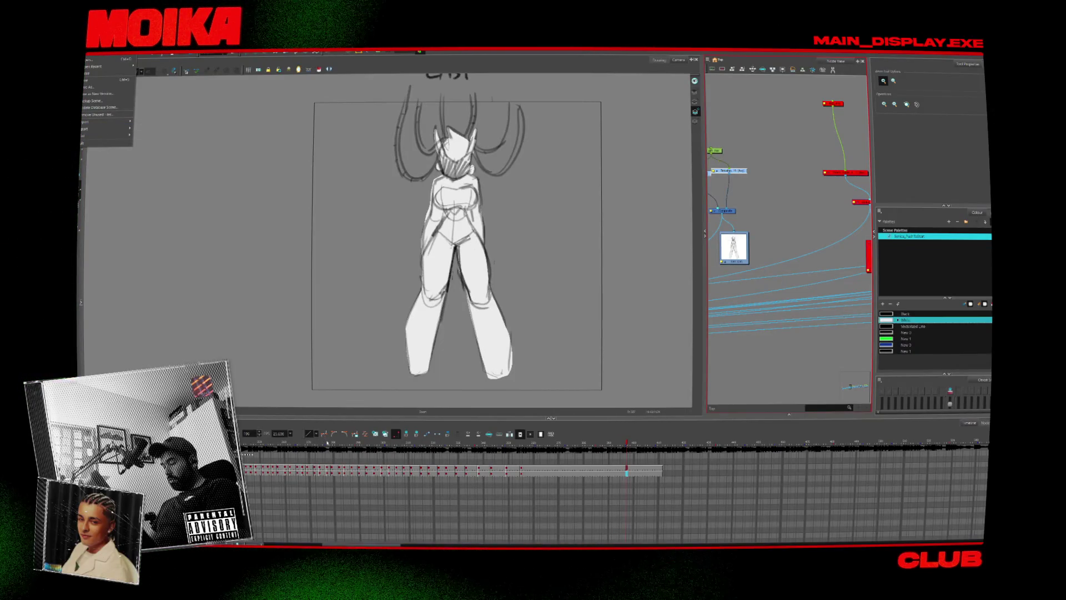
pyautogui.moveTo(327, 443); pyautogui.dragTo(562, 468)
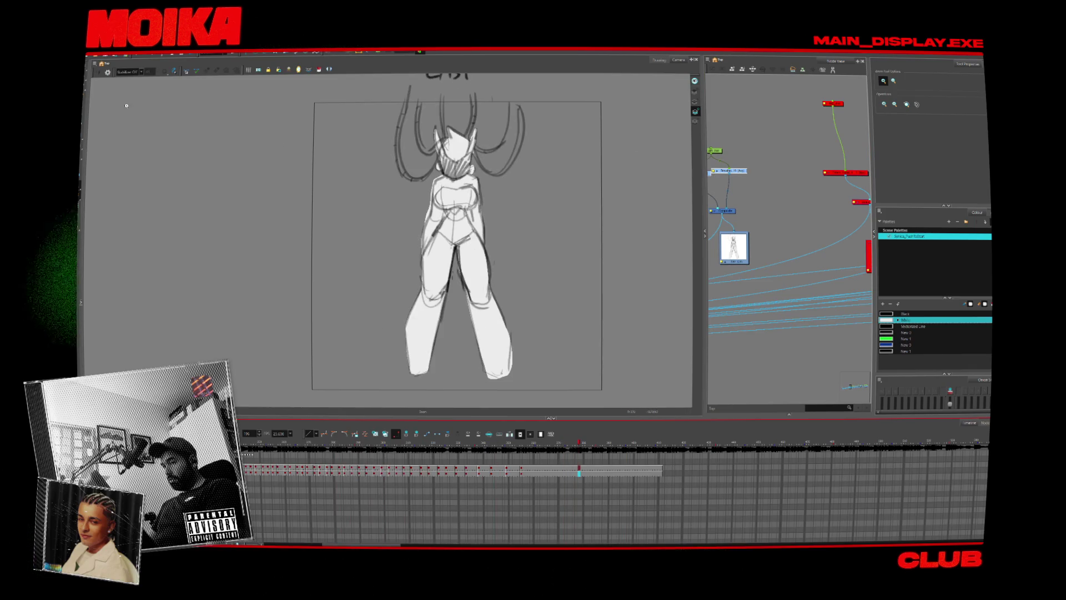
pyautogui.moveTo(135, 131)
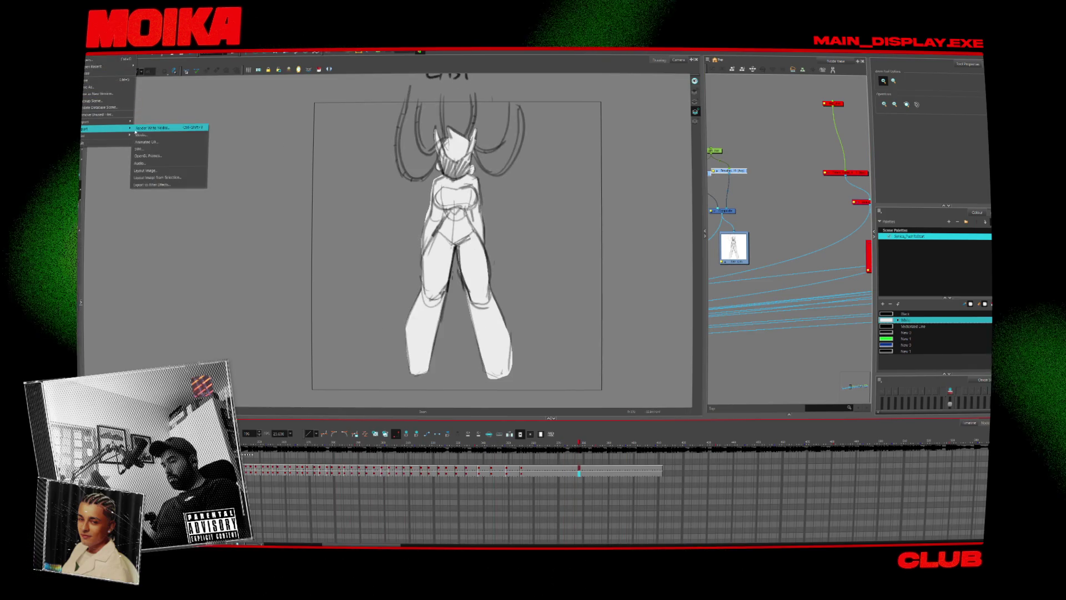
pyautogui.click(138, 128)
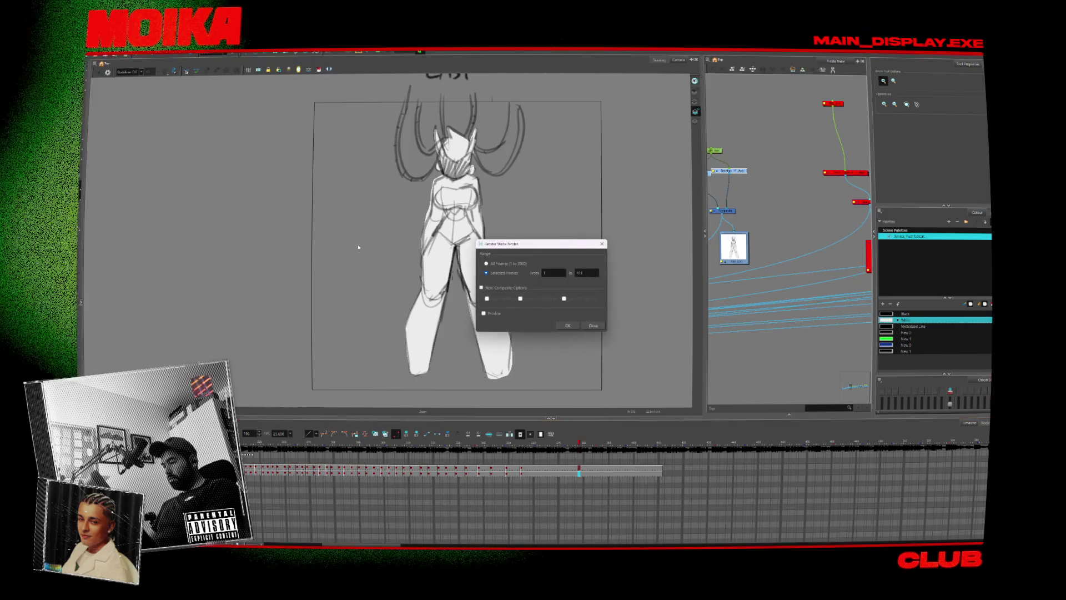
# Set the render range's end frame and render the write node, accepting the warning.
pyautogui.doubleClick(584, 273)
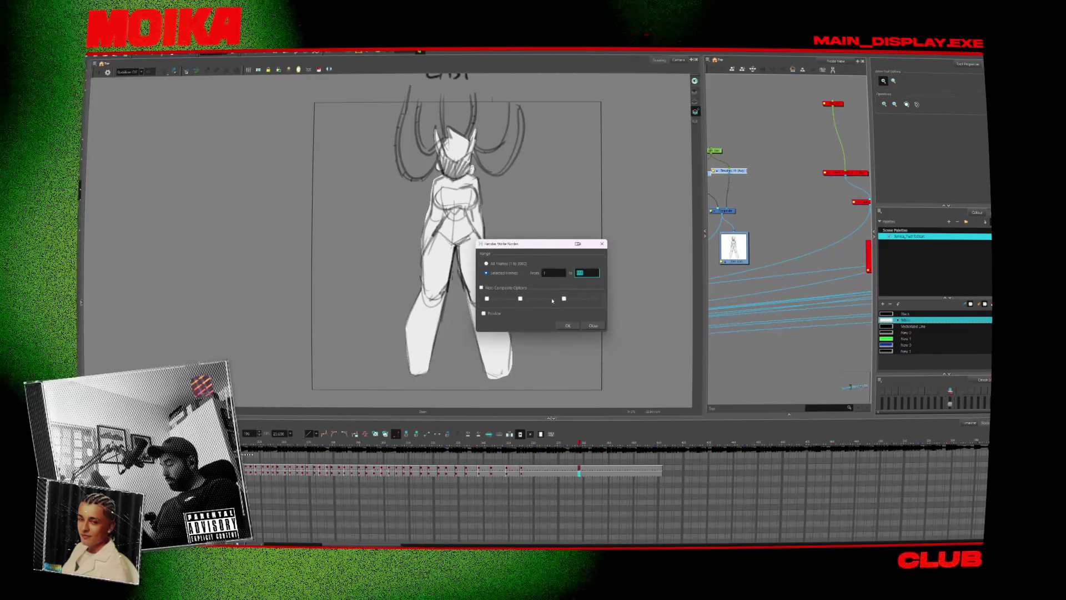
pyautogui.click(567, 326)
pyautogui.click(577, 303)
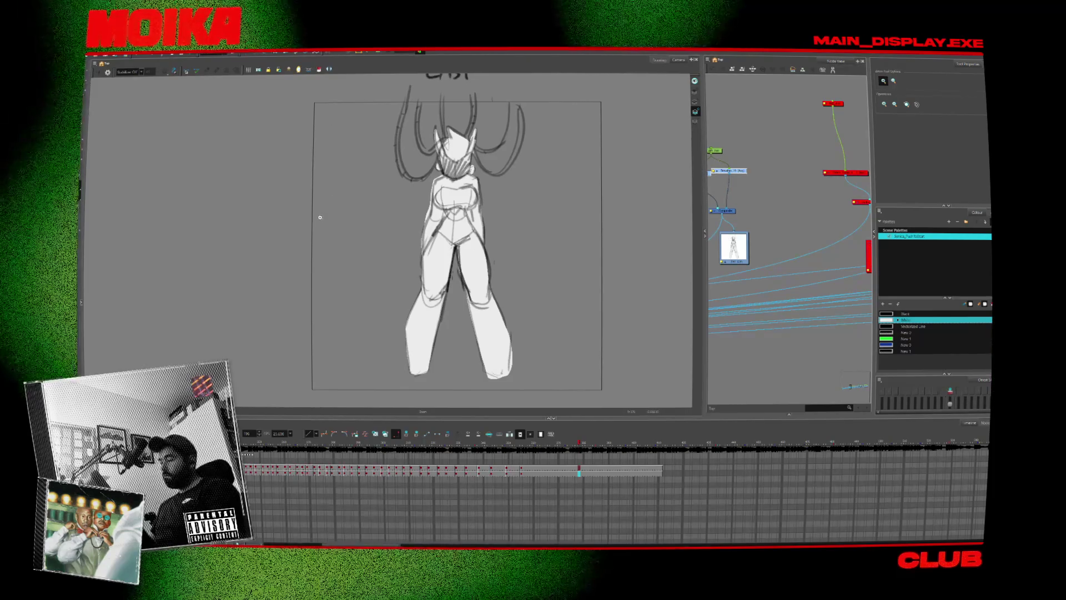
# Pan the Camera view, compare neighbouring frames, and jump to the ears drawing.
pyautogui.hotkey('alt', 's')
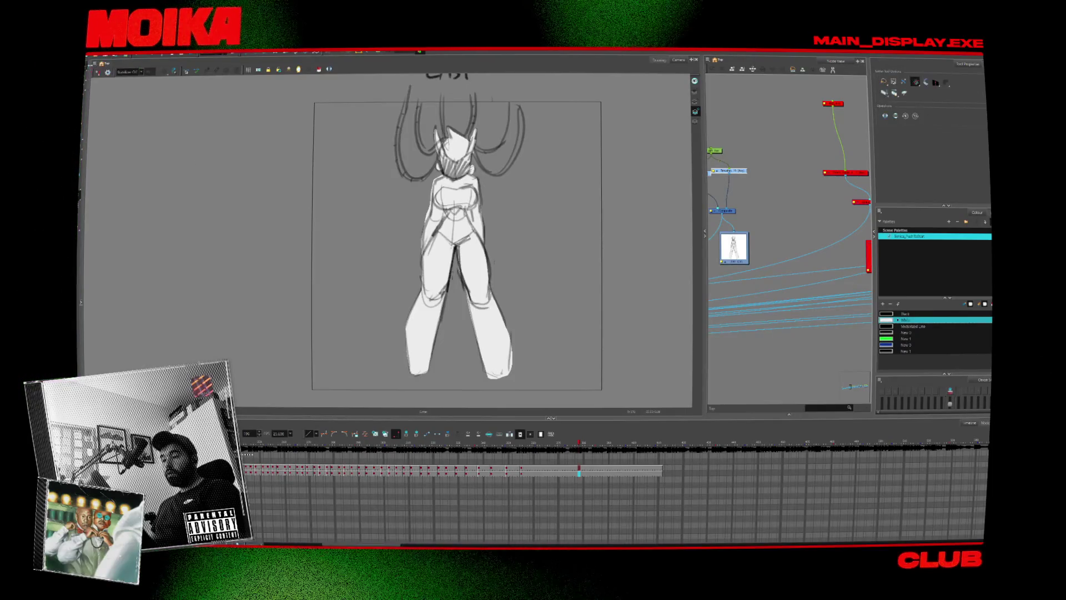
pyautogui.moveTo(378, 199); pyautogui.dragTo(360, 205)
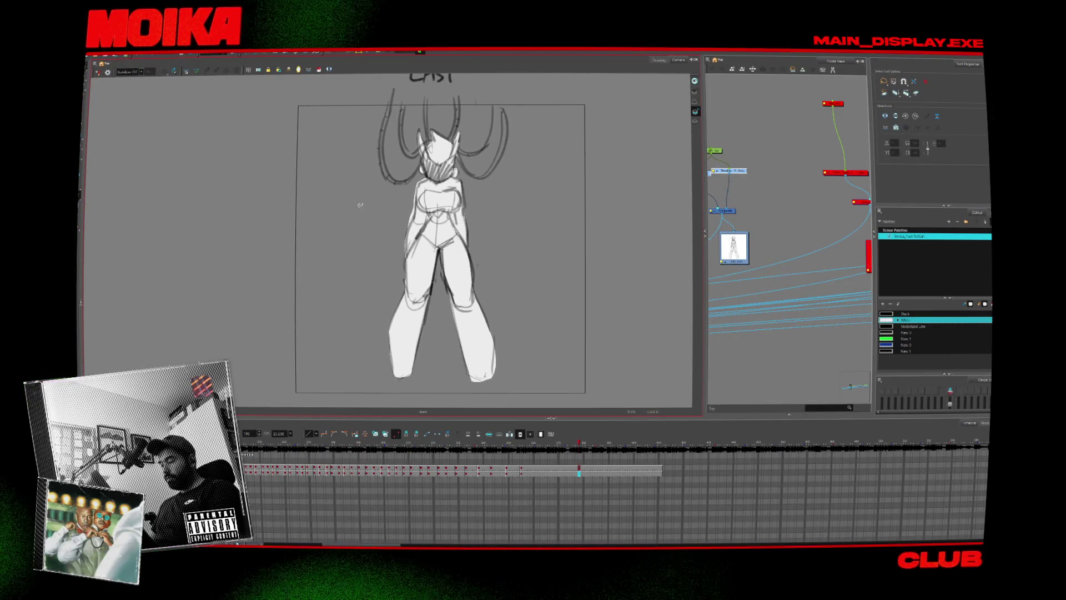
pyautogui.press('.')
pyautogui.press(',')
pyautogui.press(',')
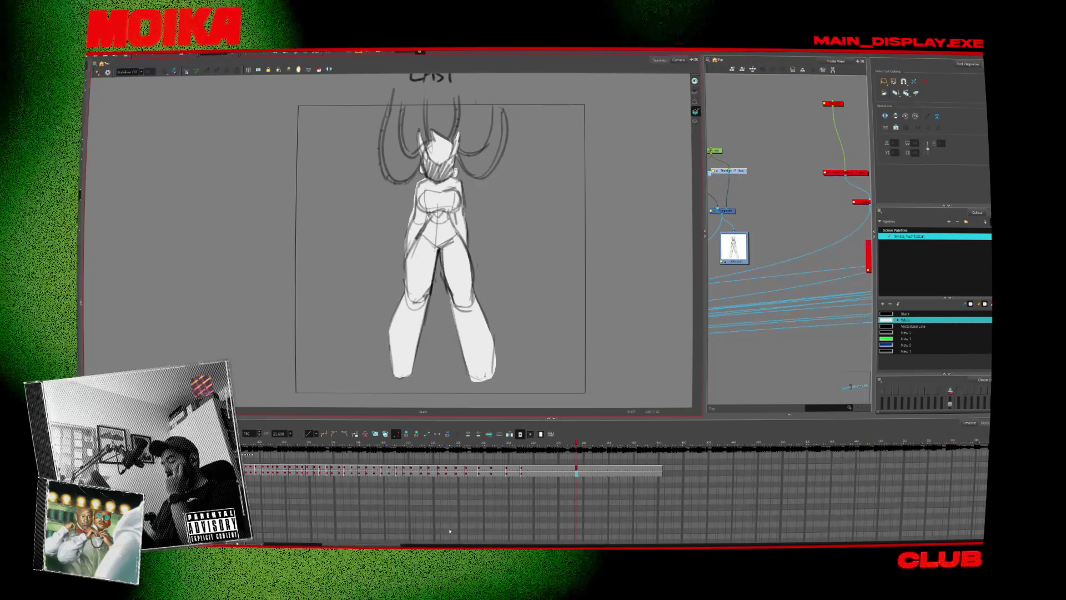
pyautogui.scroll(-3, 284, 477)
pyautogui.click(284, 477)
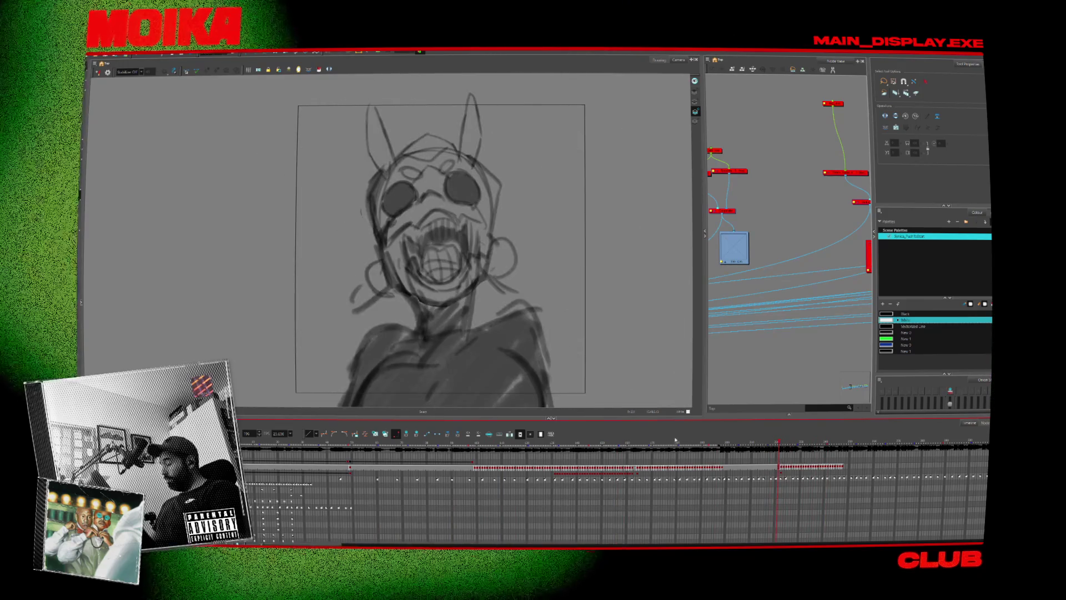
# Review the earlier rough sketch frames, ending on the shaded horned face.
pyautogui.click(721, 441)
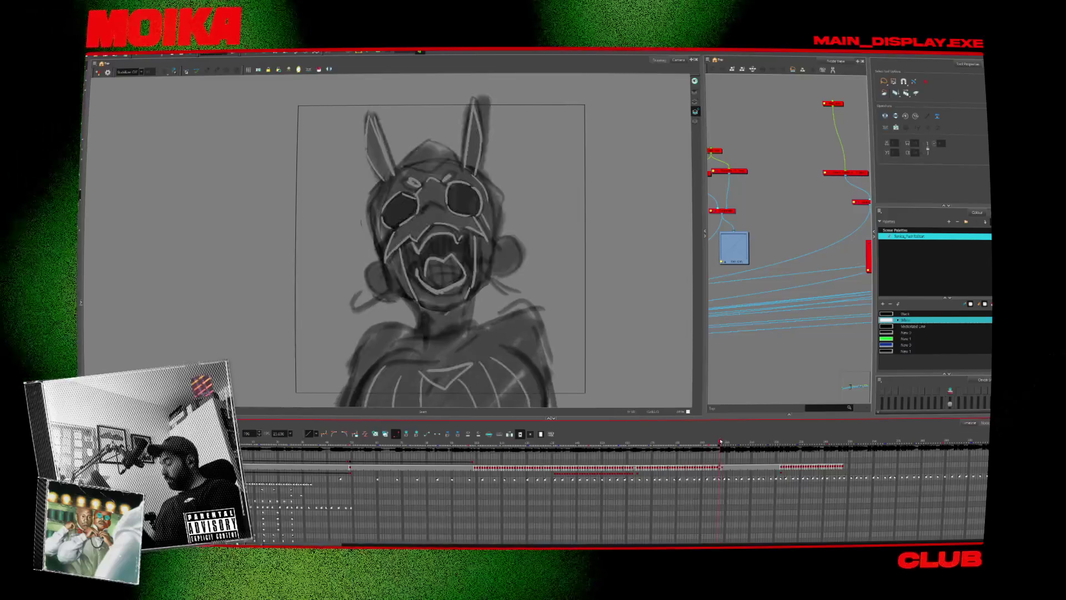
pyautogui.press('.')
pyautogui.press(',')
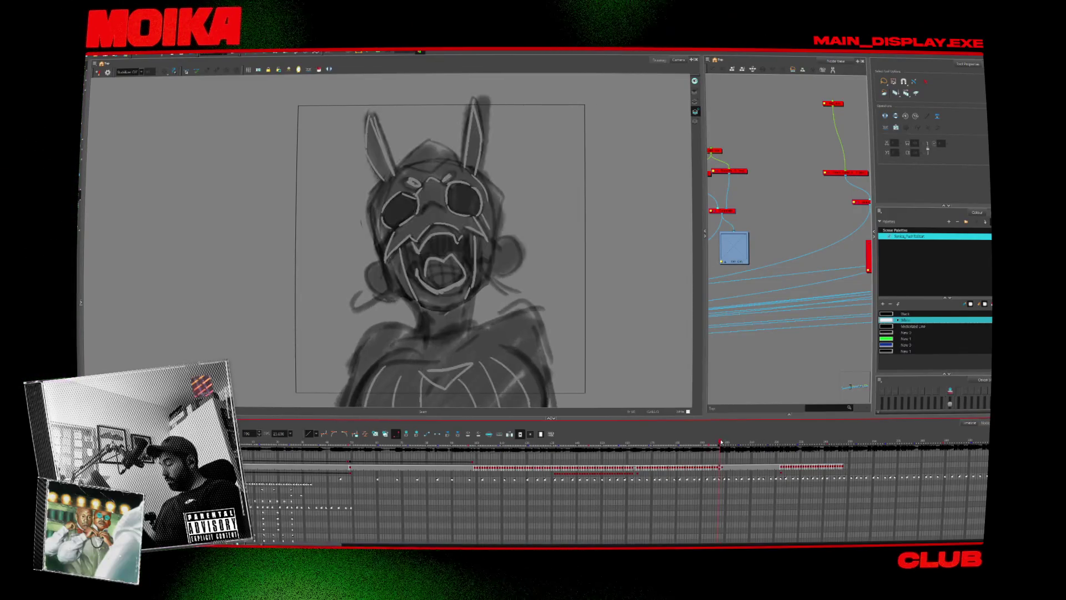
pyautogui.moveTo(721, 441); pyautogui.dragTo(723, 442)
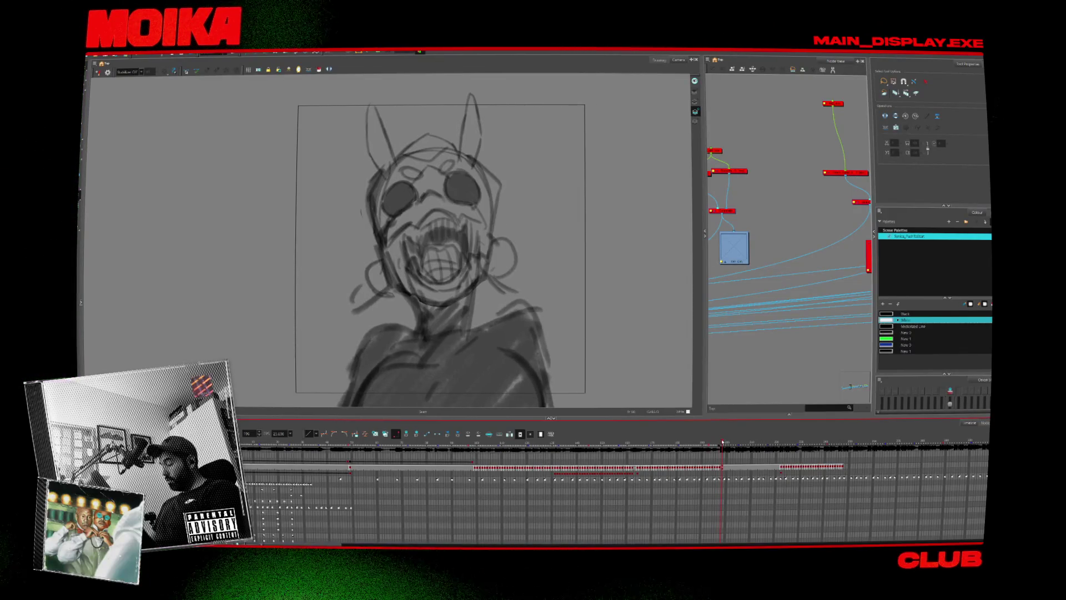
pyautogui.click(290, 444)
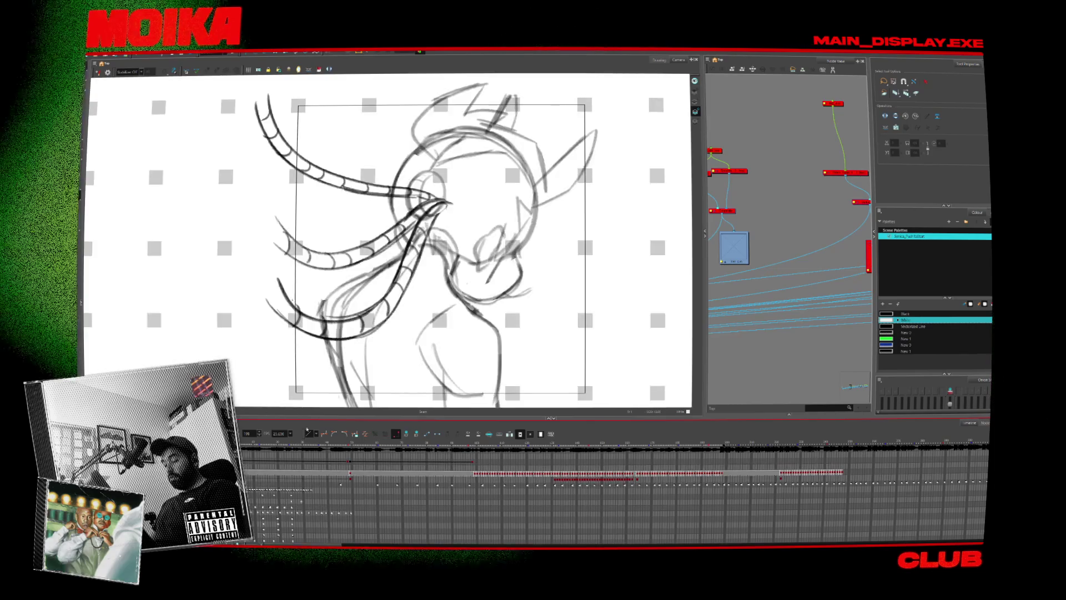
pyautogui.click(356, 443)
pyautogui.moveTo(356, 442); pyautogui.dragTo(522, 443)
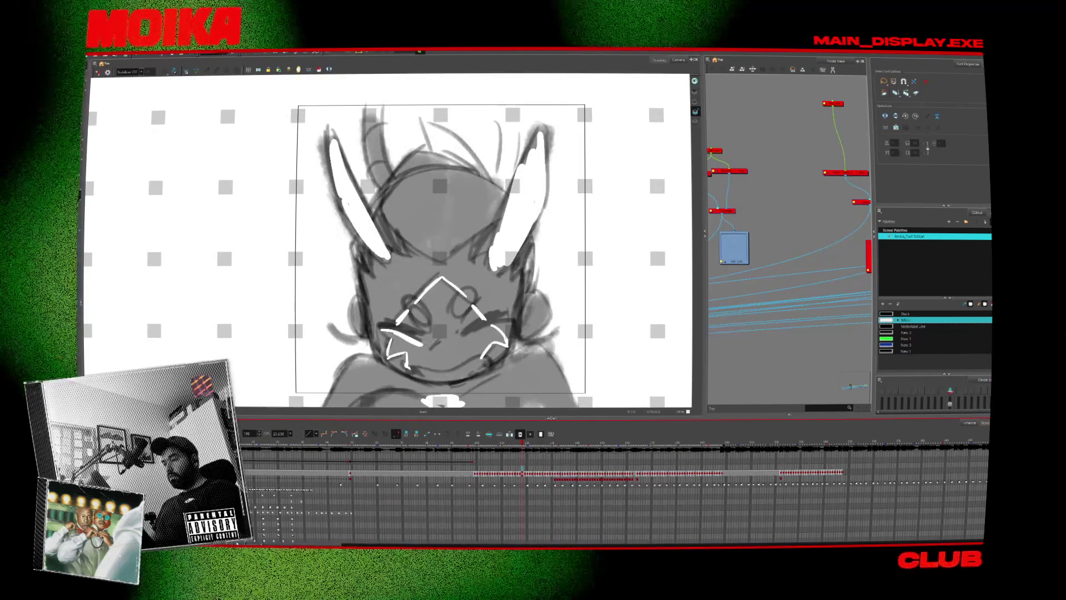
# Attempt a movie export, declining to replace the existing file, and close the export settings.
pyautogui.click(92, 55)
pyautogui.moveTo(106, 129)
pyautogui.click(140, 135)
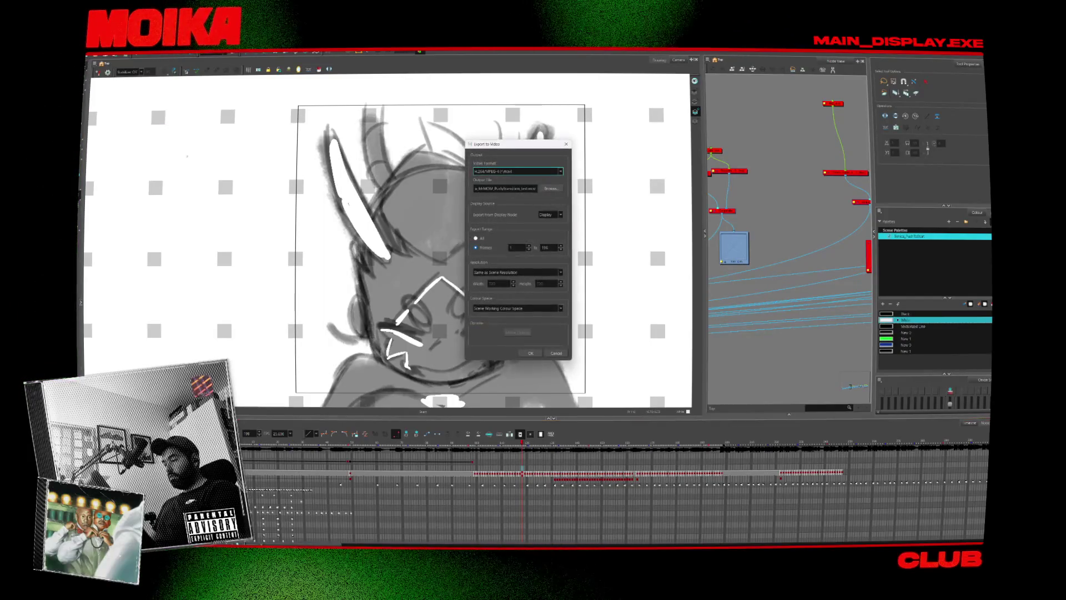
pyautogui.click(531, 354)
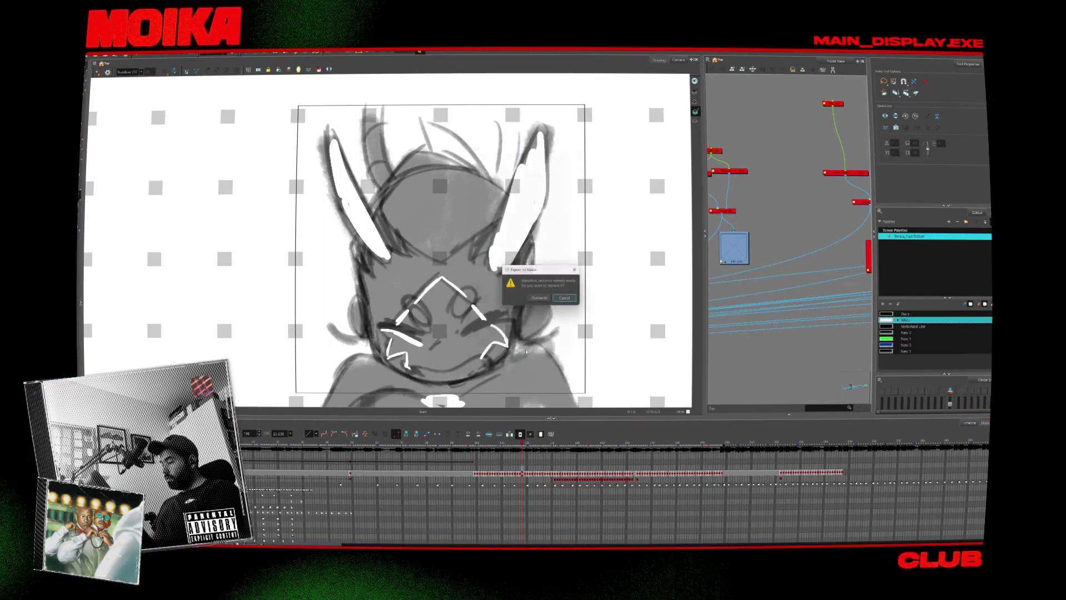
pyautogui.click(565, 298)
pyautogui.press('Escape')
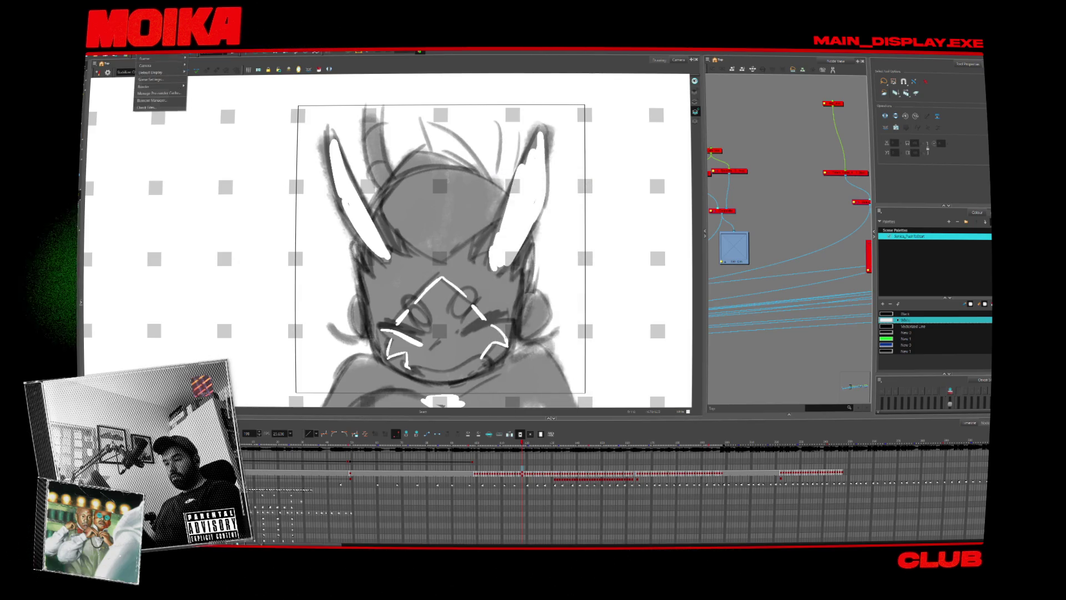
# Set the scene resolution height to 480 pixels.
pyautogui.click(156, 79)
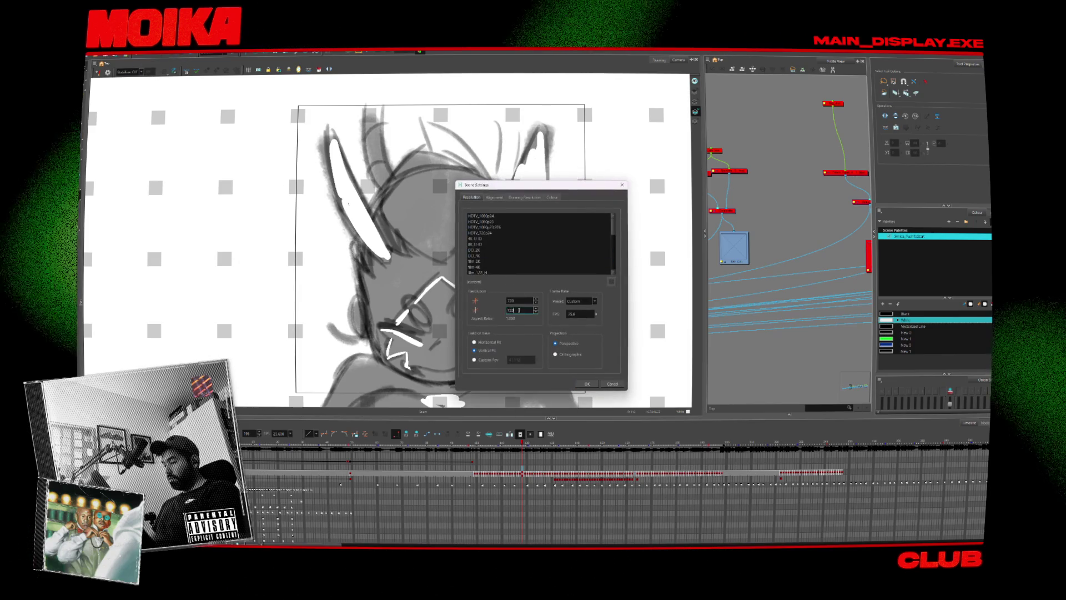
pyautogui.write('480')
pyautogui.press('Return')
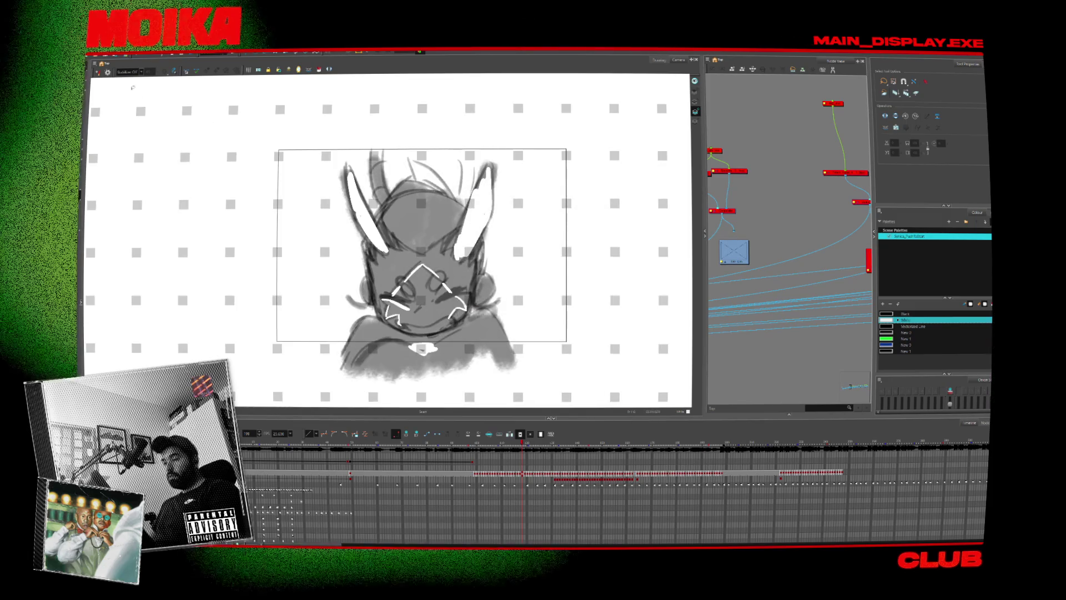
# Export the movie at the new size, replacing the existing movie file.
pyautogui.moveTo(101, 121)
pyautogui.click(161, 134)
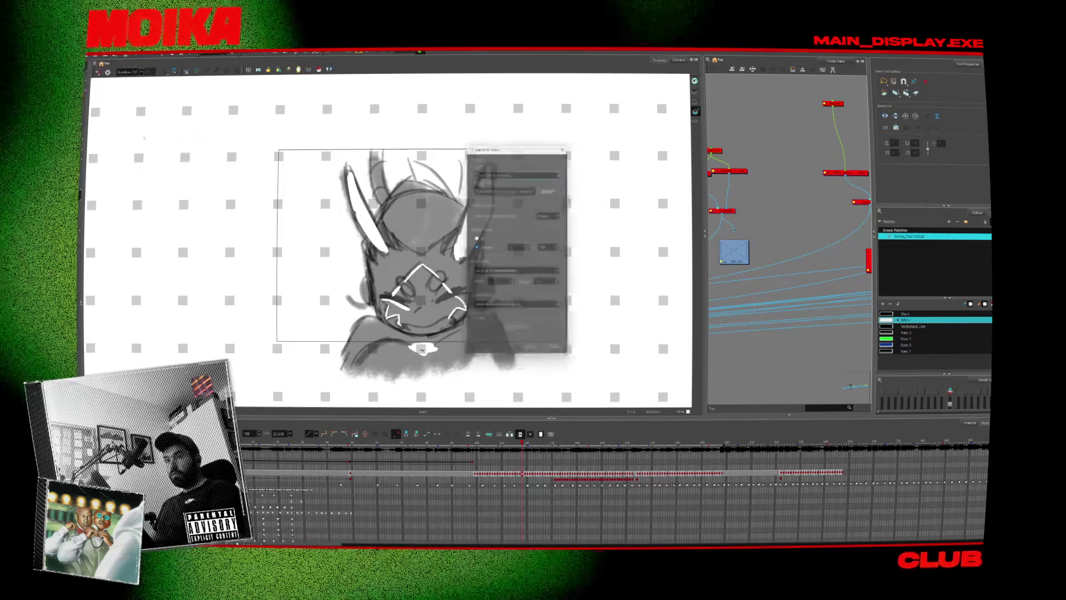
pyautogui.click(531, 353)
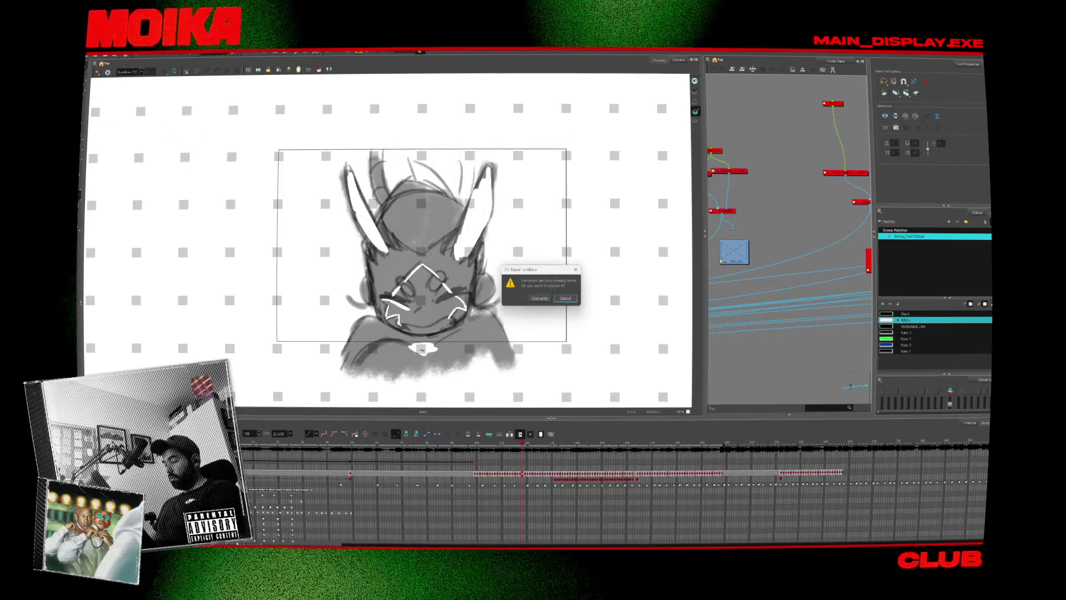
pyautogui.click(544, 296)
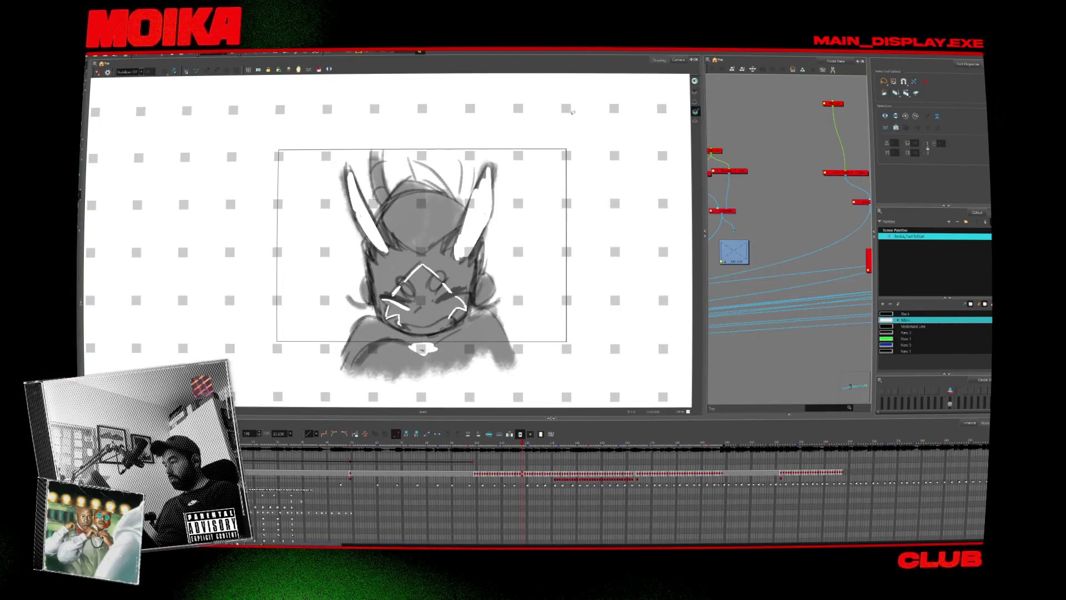
pyautogui.click(511, 444)
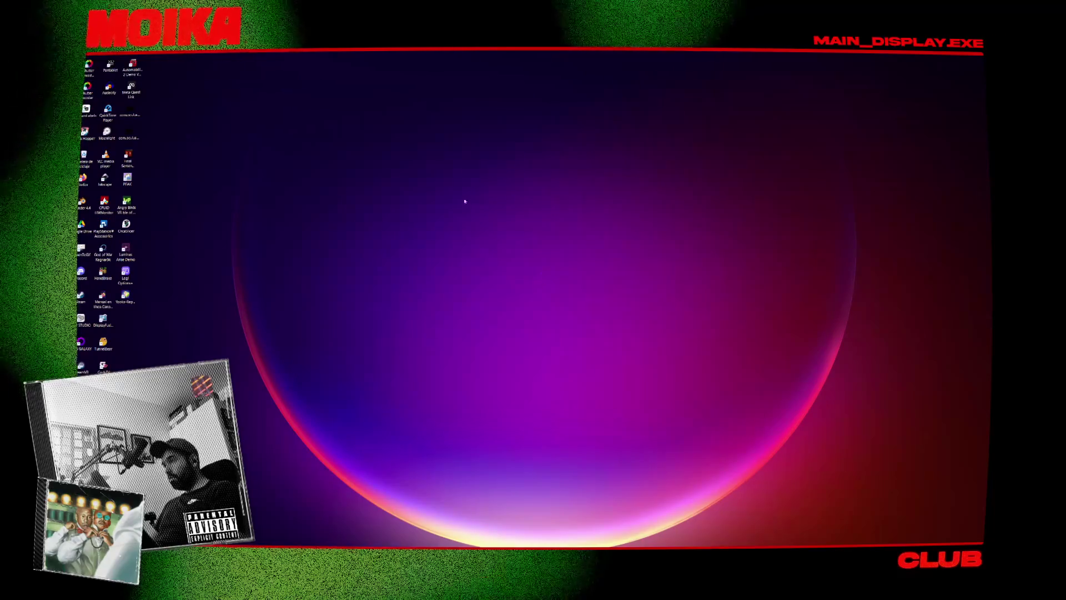
# Bring up the taskbar's window-management menu and dismiss it.
pyautogui.rightClick(783, 545)
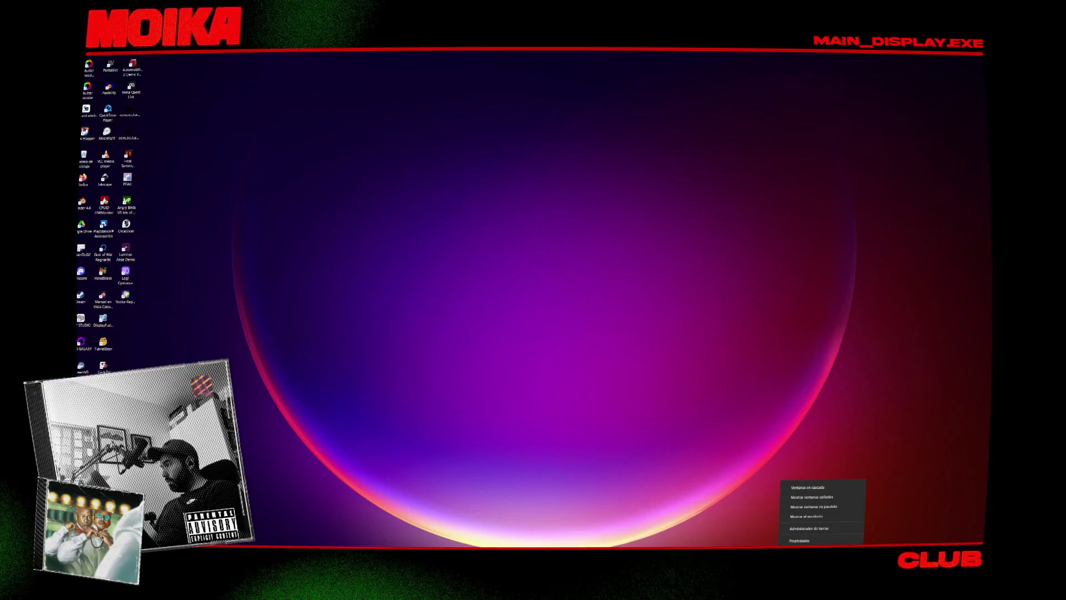
pyautogui.press('Escape')
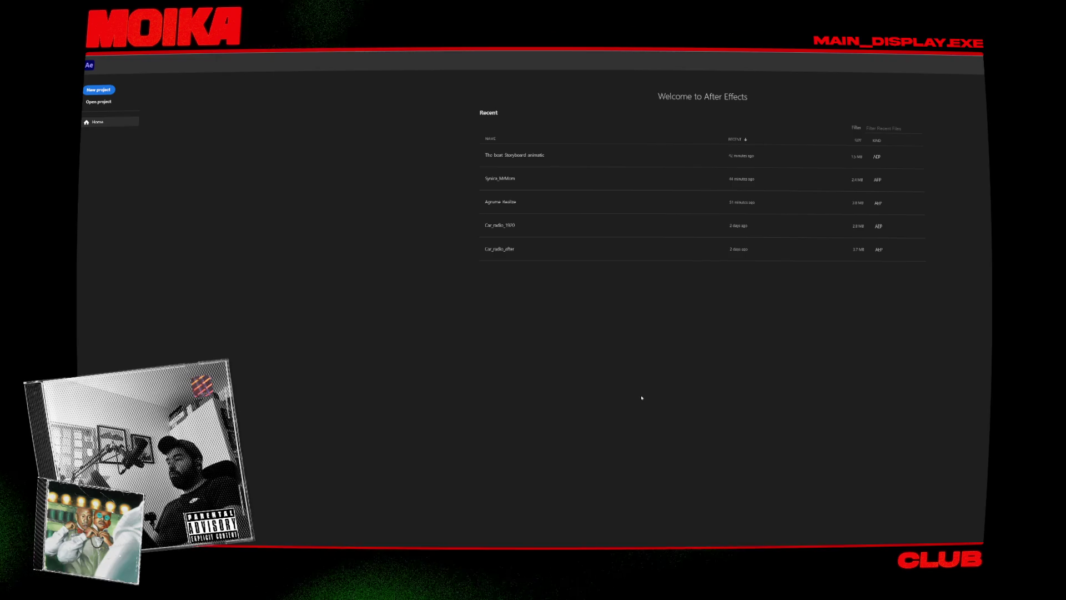
# Open the second recent project and dismiss the project conversion notice.
pyautogui.press('super')
pyautogui.press('super')
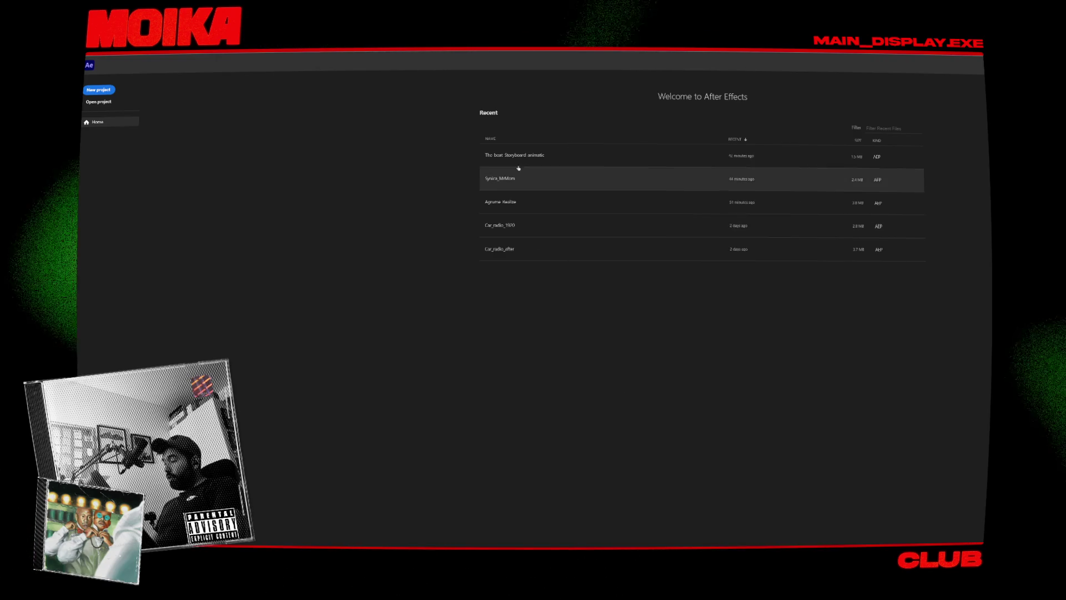
pyautogui.click(520, 174)
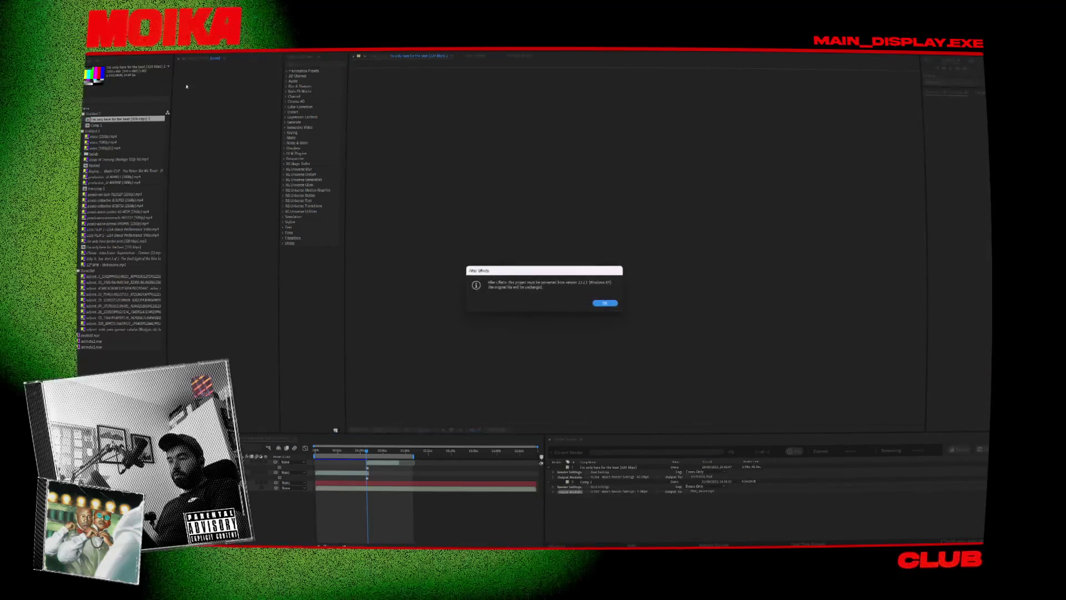
pyautogui.press('Return')
pyautogui.press('Return')
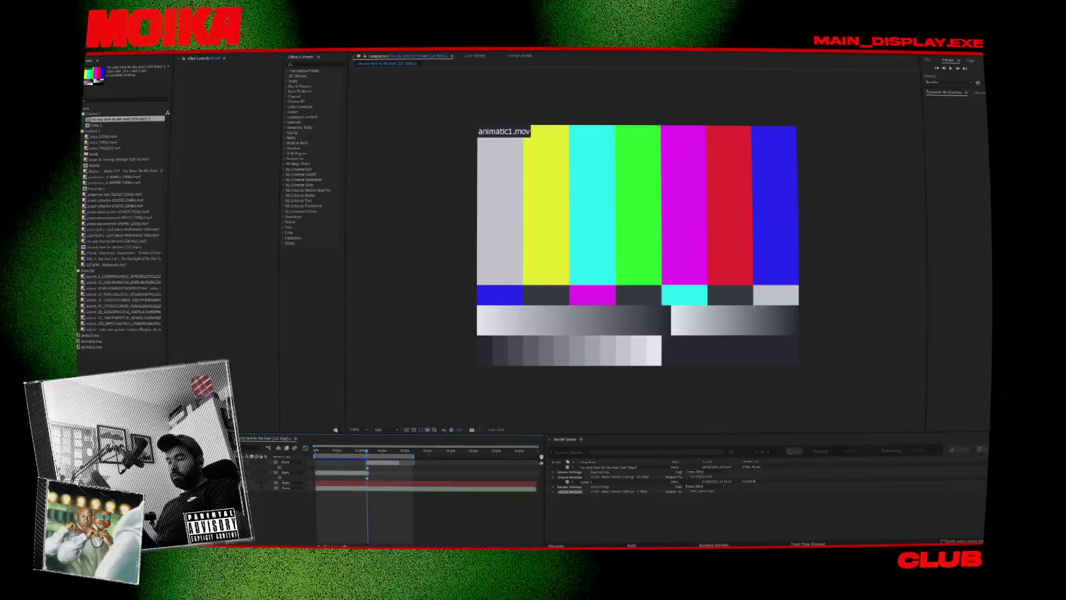
# Open the other project from File > Open Recent without saving the current one.
pyautogui.hotkey('alt', 'f')
pyautogui.moveTo(98, 64)
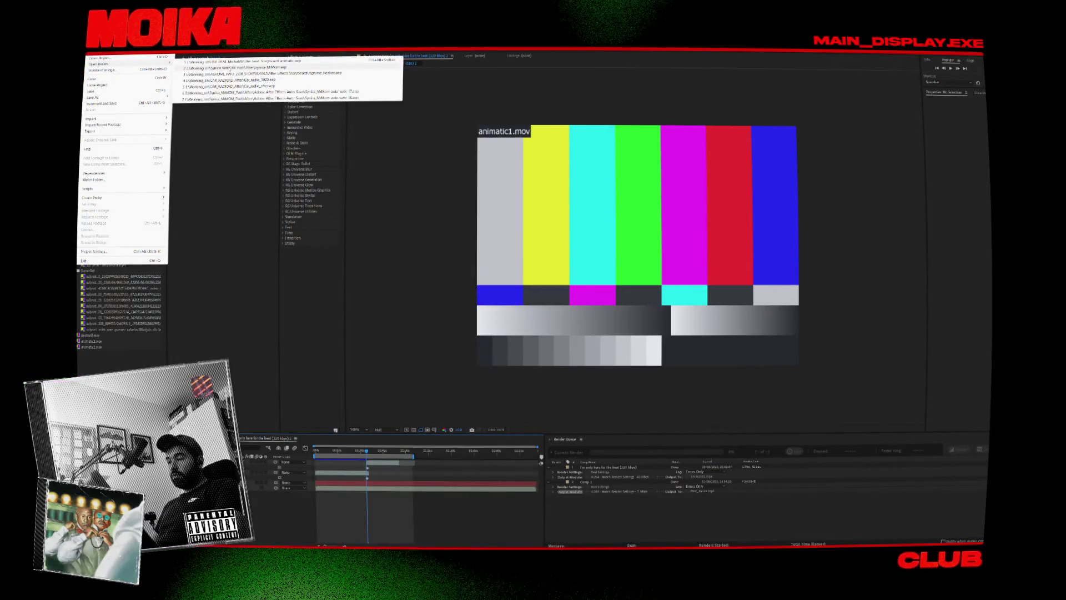
pyautogui.click(235, 69)
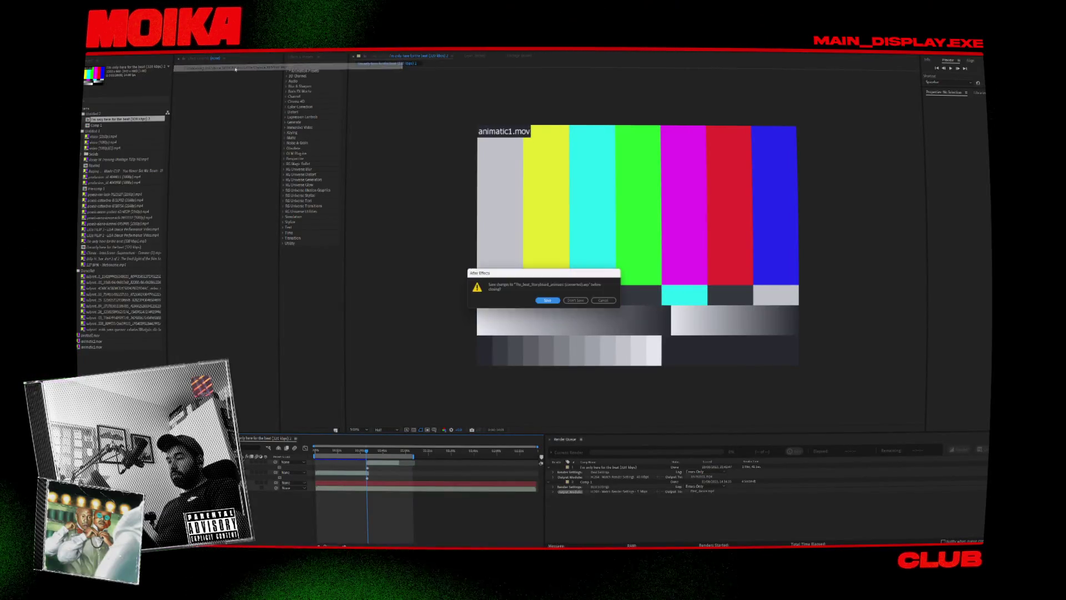
pyautogui.click(582, 302)
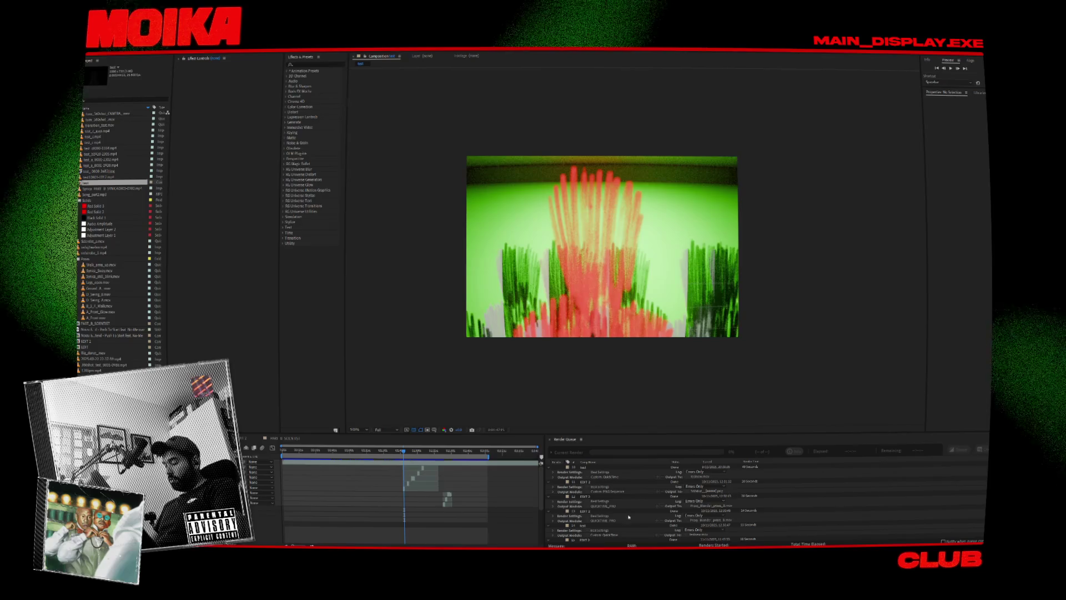
# Open the EDIT 2 composition and scrub its timeline through the sketch frames.
pyautogui.click(418, 451)
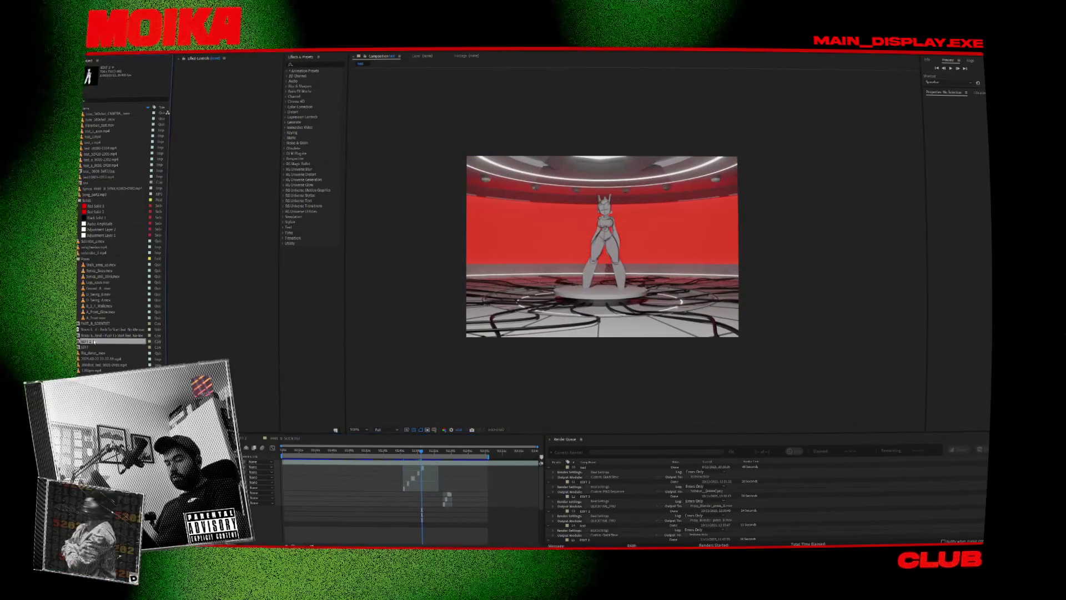
pyautogui.doubleClick(94, 341)
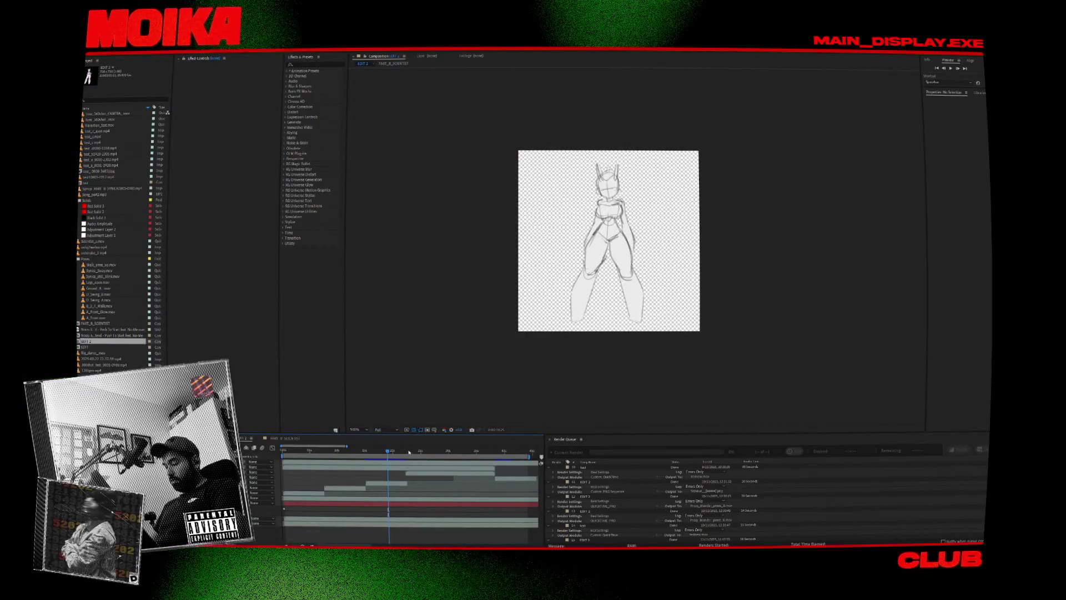
pyautogui.scroll(2, 501, 471)
pyautogui.scroll(3, 380, 455)
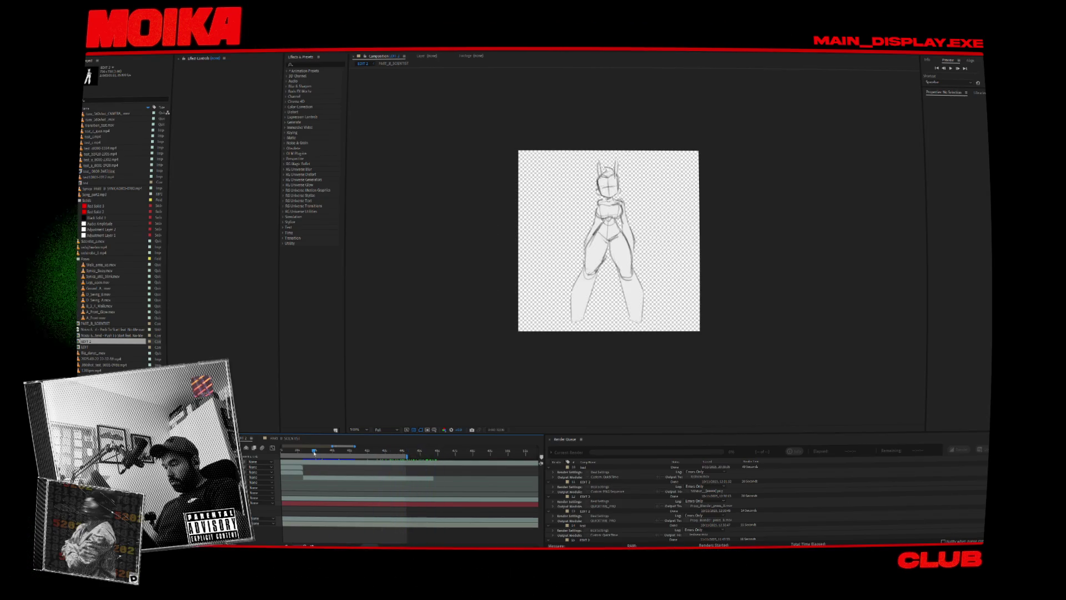
pyautogui.moveTo(314, 453)
pyautogui.mouseDown()
pyautogui.moveTo(395, 475)
pyautogui.moveTo(343, 481)
pyautogui.mouseUp()
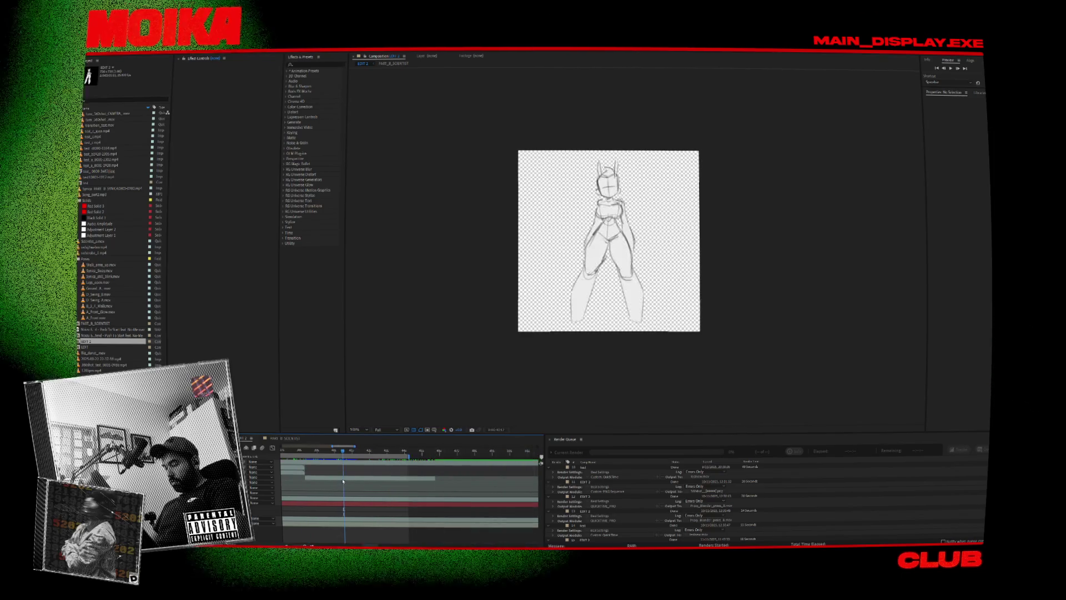
pyautogui.moveTo(343, 481); pyautogui.dragTo(420, 504)
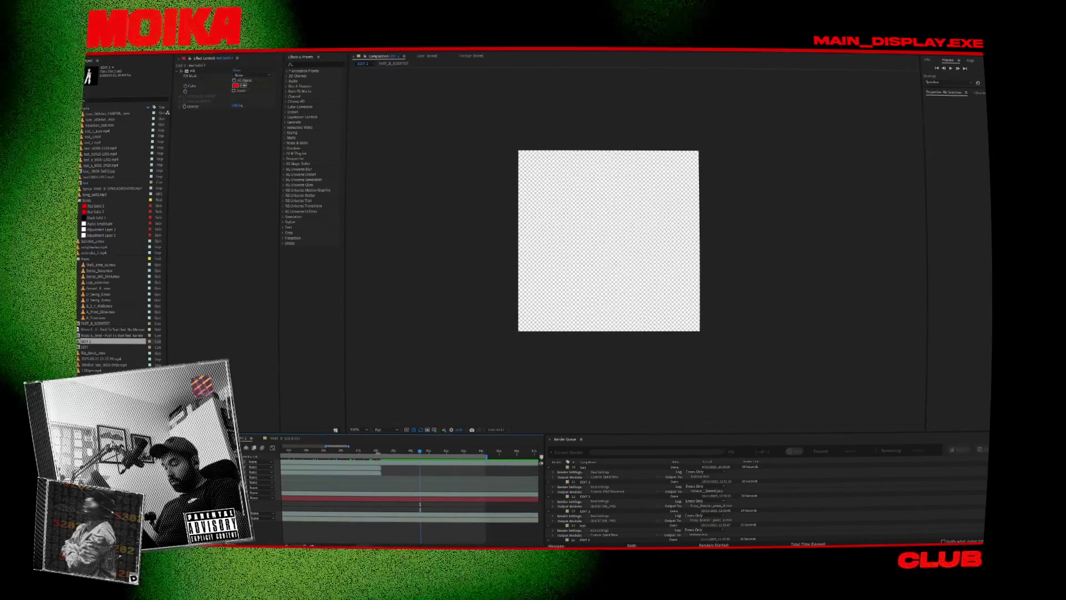
pyautogui.click(422, 472)
# Duplicate the EDIT 2 render item and choose its output file.
pyautogui.scroll(-1, 679, 522)
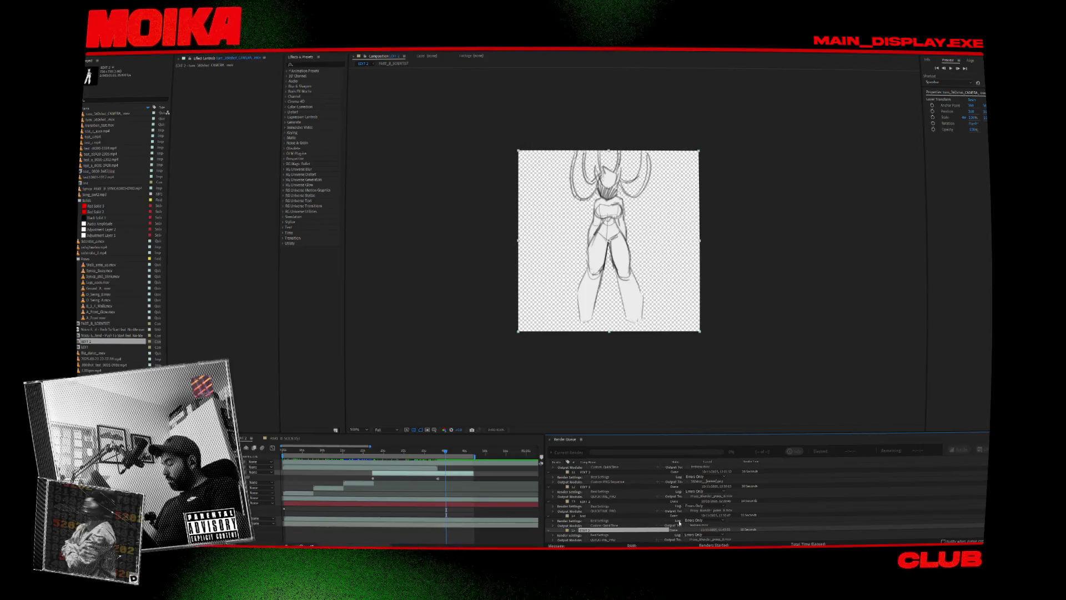
pyautogui.click(668, 507)
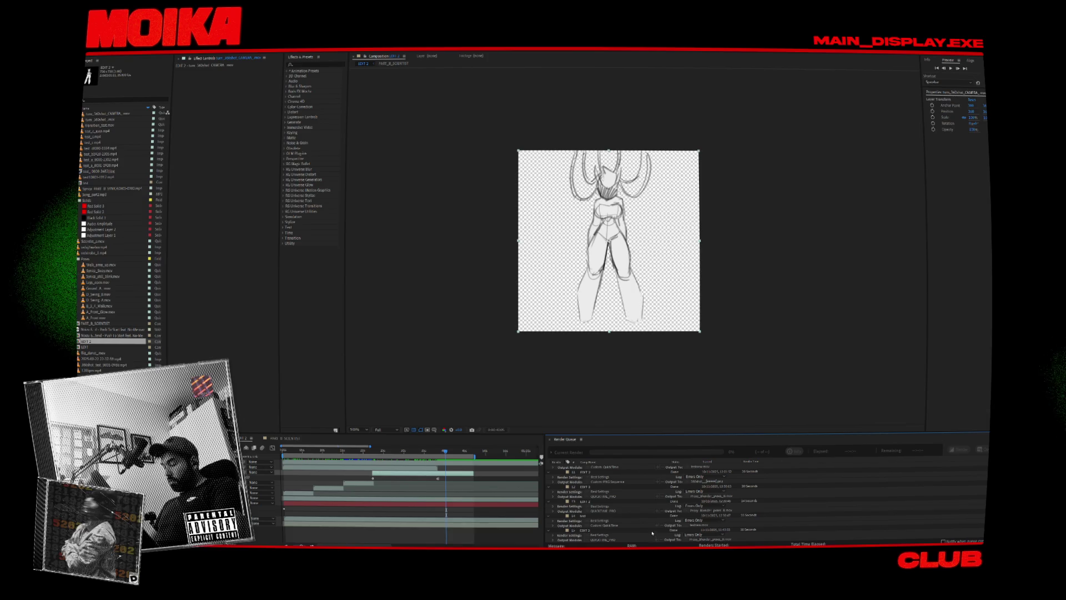
pyautogui.click(652, 533)
pyautogui.click(683, 515)
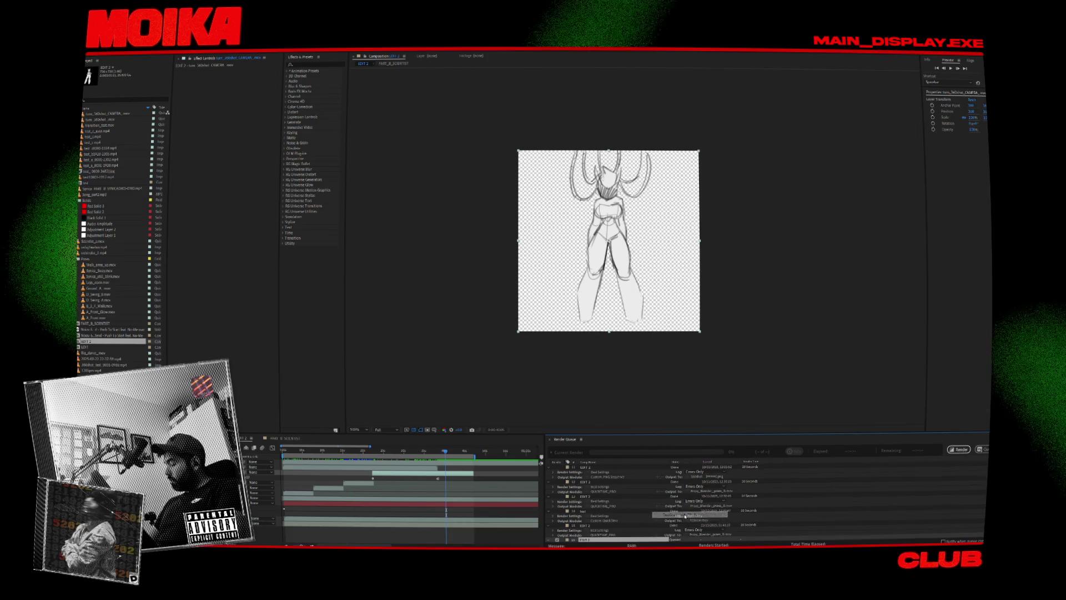
# Render the queued EDIT 2 item and confirm overwriting the existing output file.
pyautogui.click(958, 450)
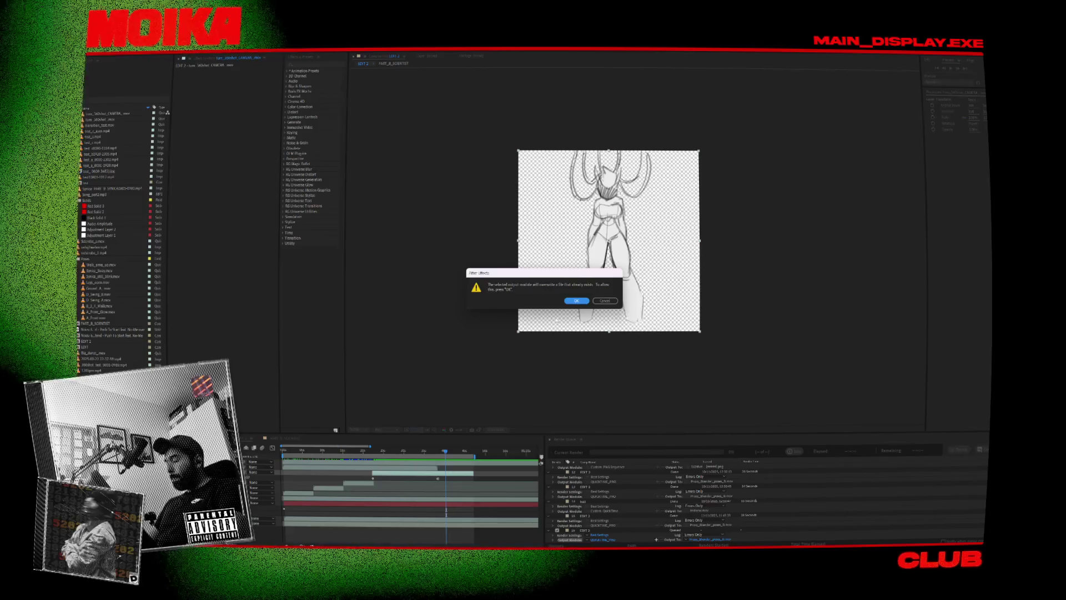
pyautogui.click(577, 300)
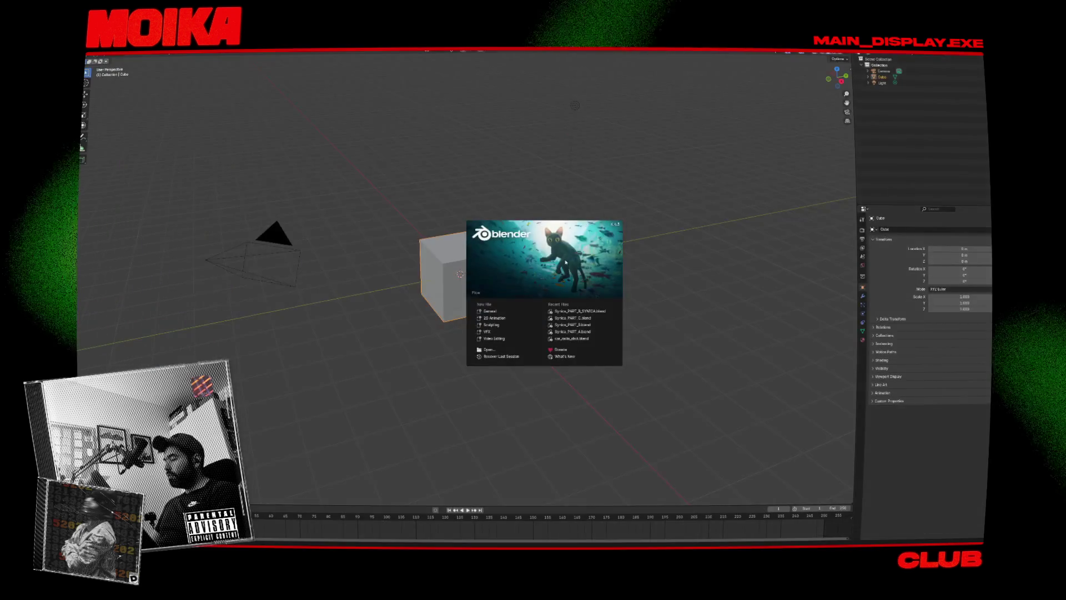
# Open Synica_PART_B_SYNICA.blend, orbit around the room, and save the file.
pyautogui.click(577, 311)
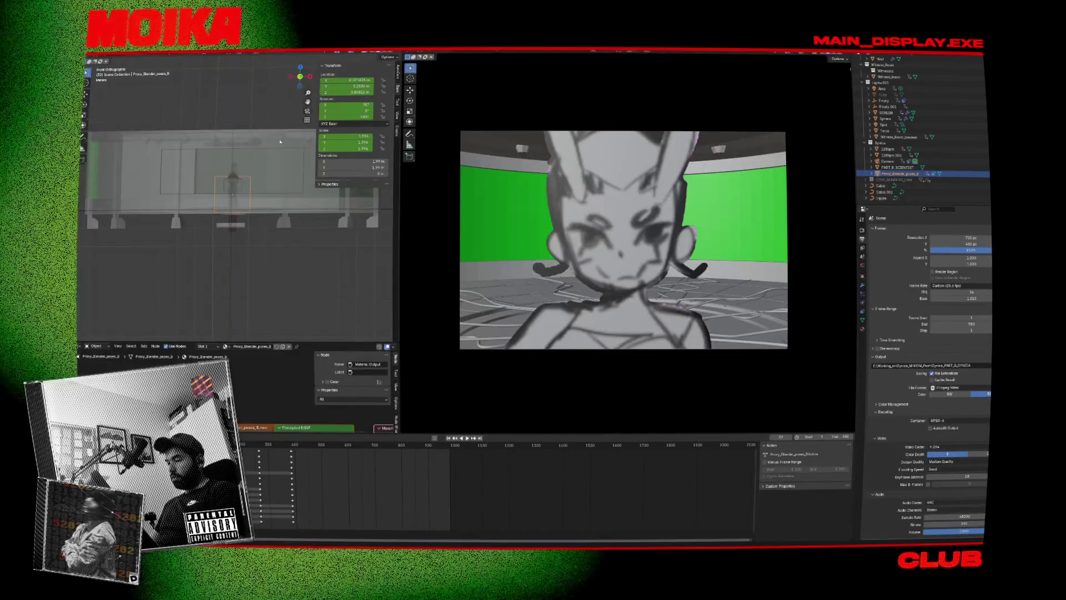
pyautogui.moveTo(281, 142); pyautogui.dragTo(255, 152)
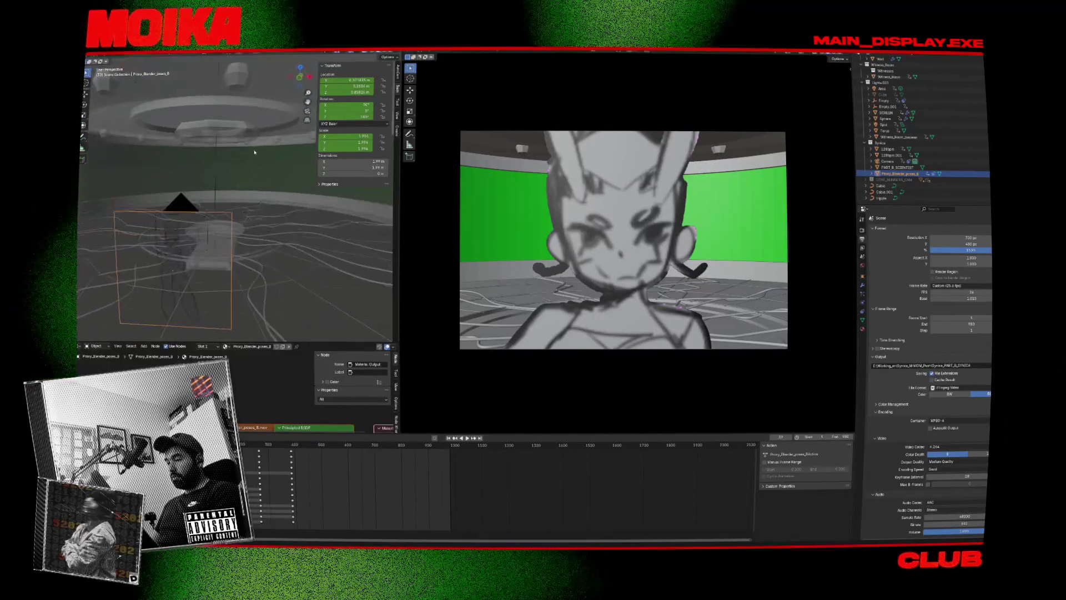
pyautogui.click(250, 95)
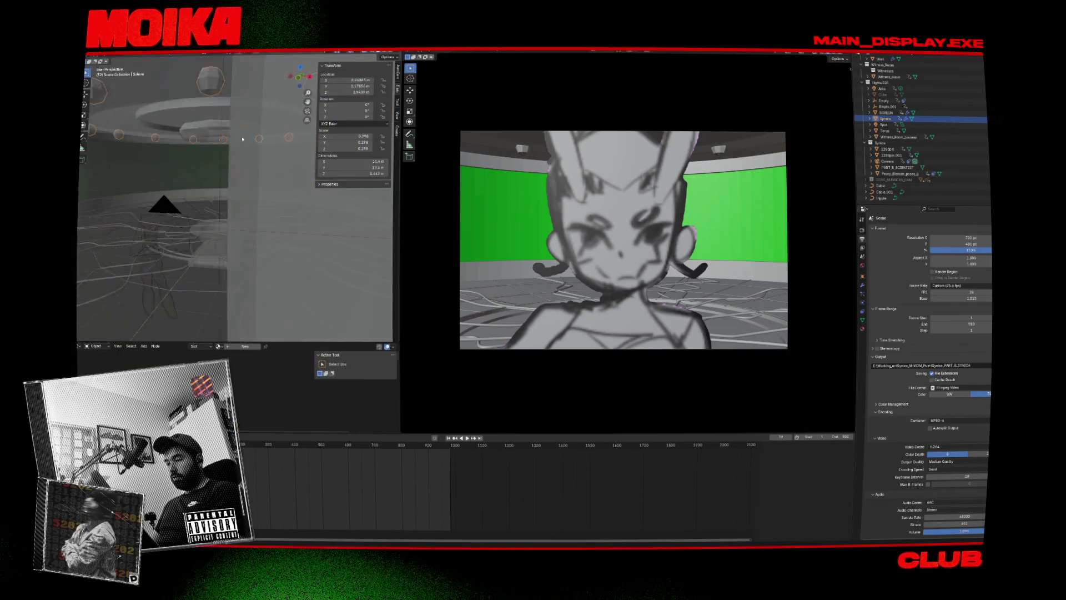
pyautogui.moveTo(251, 95)
pyautogui.mouseDown()
pyautogui.moveTo(285, 176)
pyautogui.moveTo(112, 143)
pyautogui.mouseUp()
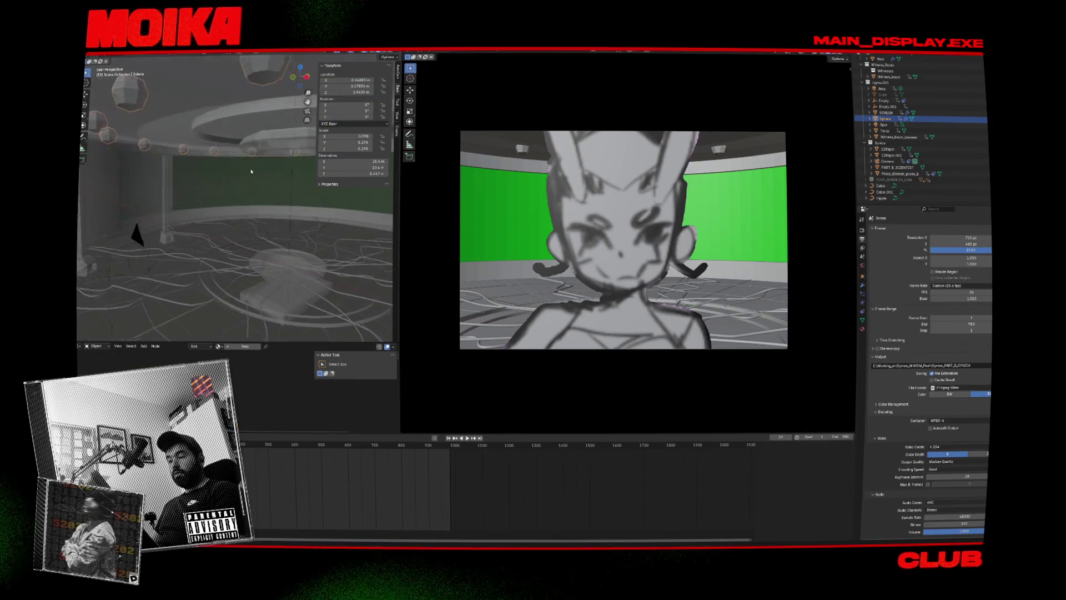
pyautogui.hotkey('ctrl', 's')
# Select the SCREEN, Empty.001 and Torus objects, then add a new collection in the Outliner.
pyautogui.click(192, 167)
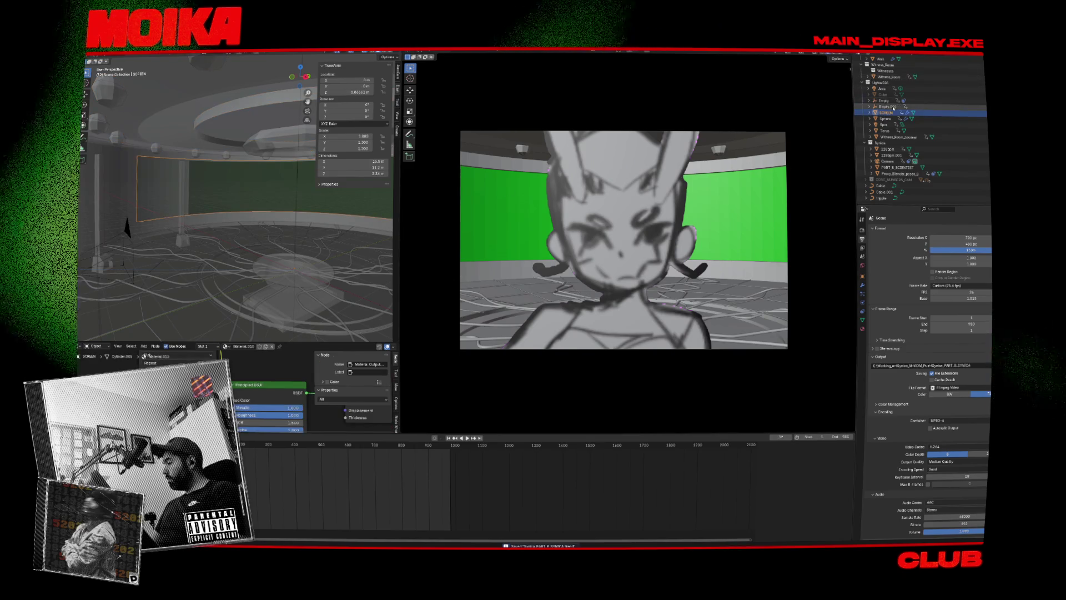
pyautogui.click(887, 106)
pyautogui.click(278, 135)
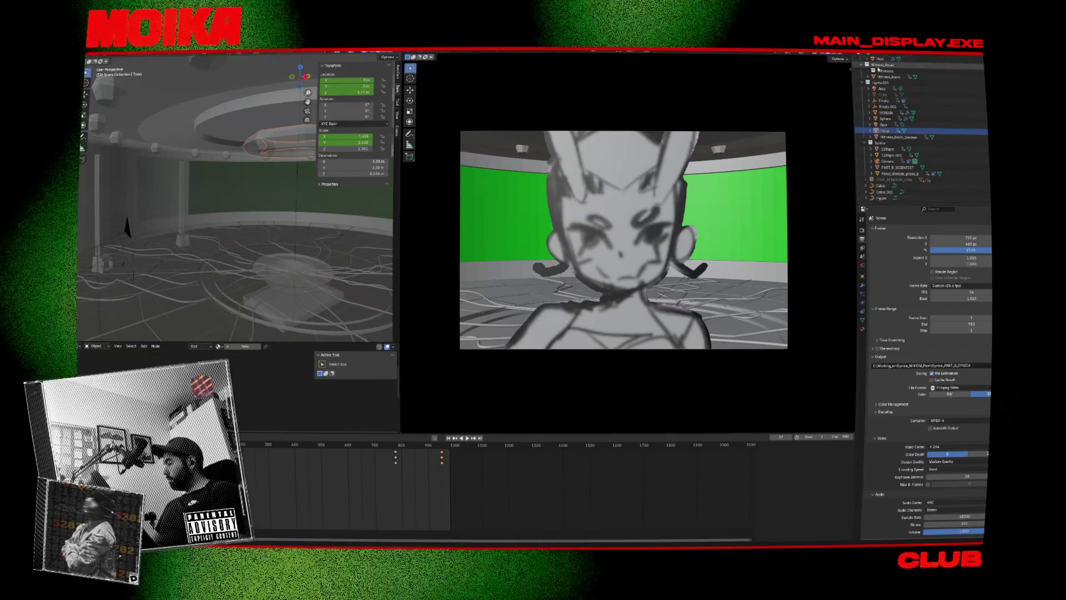
pyautogui.rightClick(886, 202)
pyautogui.click(885, 203)
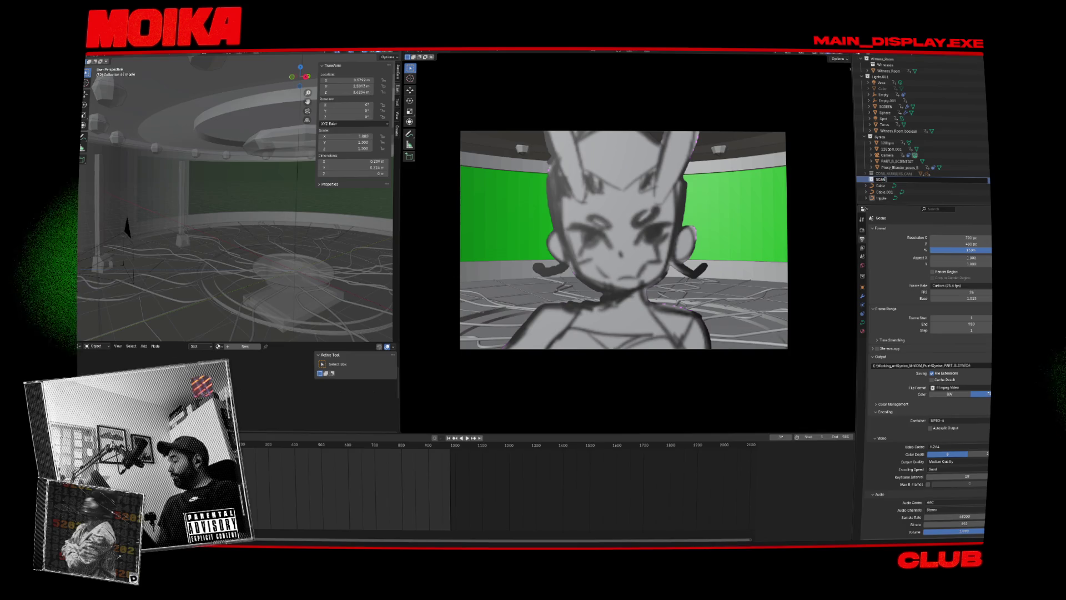
# Rename the new collection to SCAN_THING.
pyautogui.press('BackSpace')
pyautogui.press('BackSpace')
pyautogui.write('_THING')
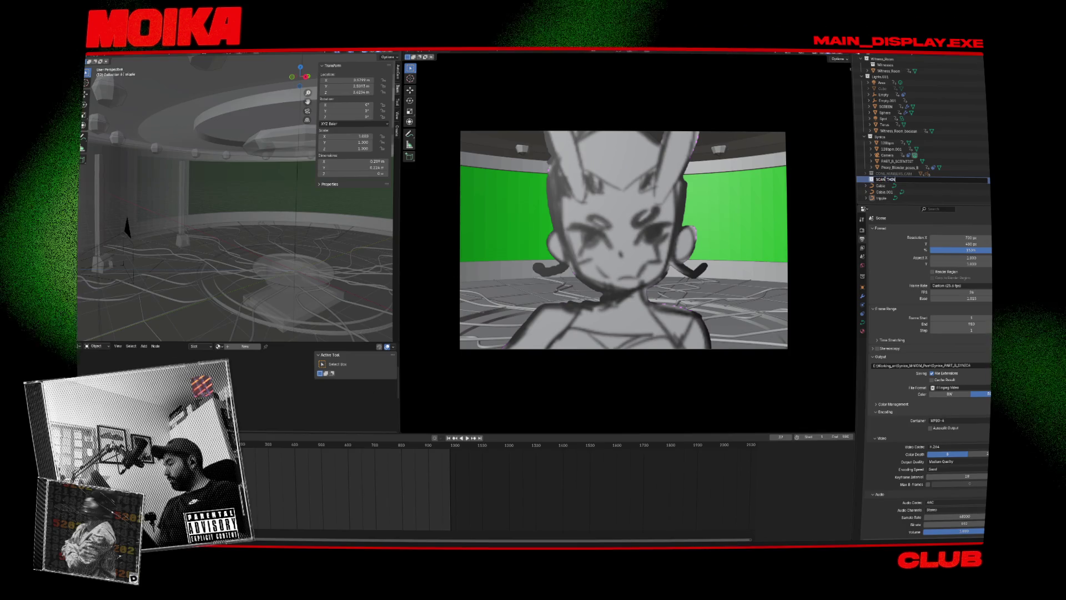
pyautogui.press('Return')
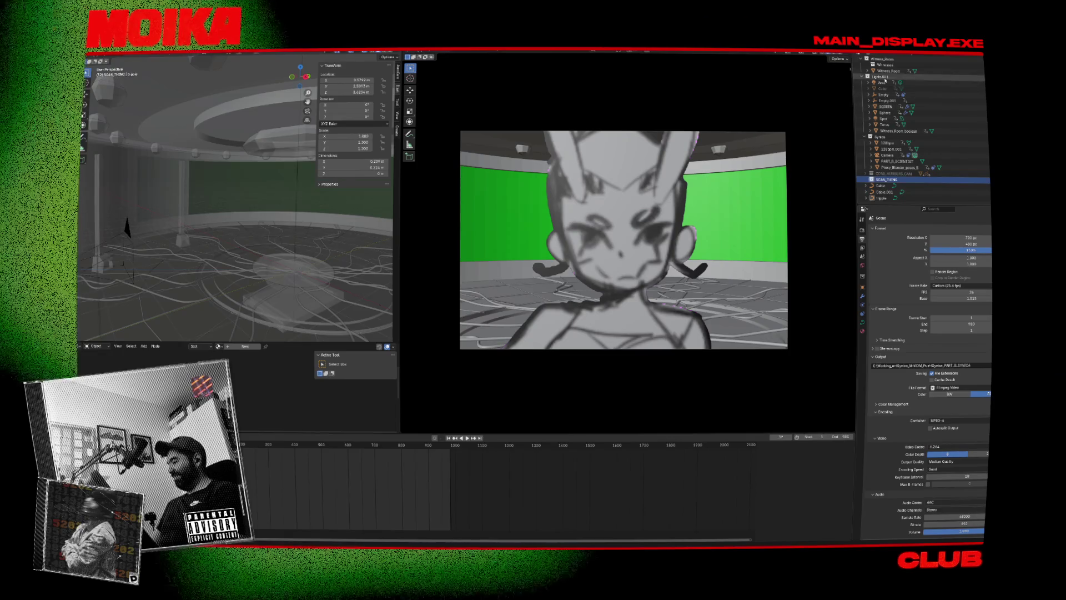
# Move the Sphere object into the SCAN_THING collection and save the blend file.
pyautogui.click(886, 119)
pyautogui.click(884, 125)
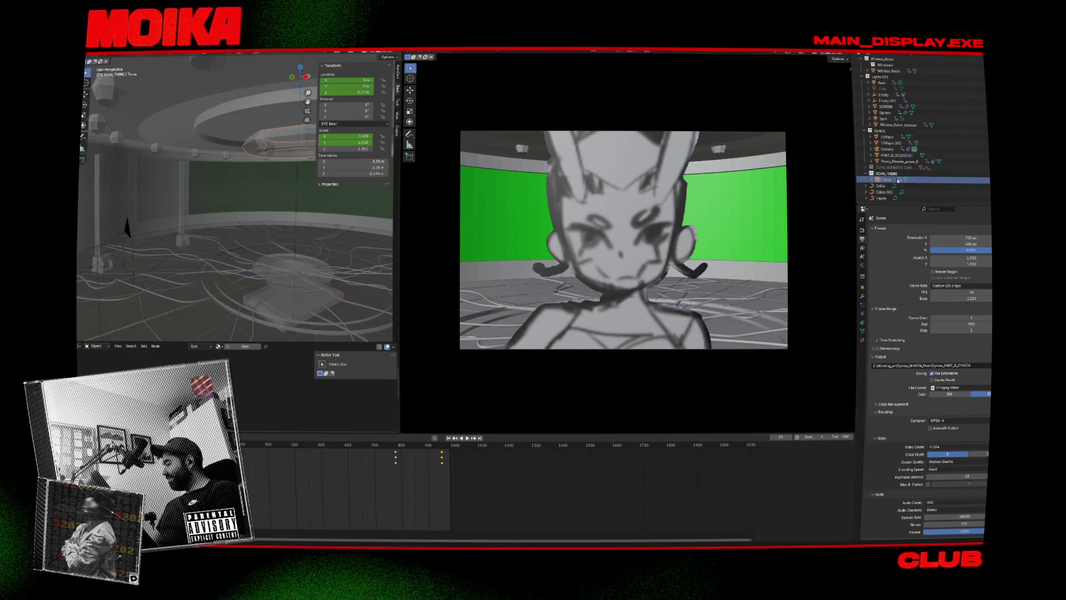
pyautogui.scroll(1, 891, 121)
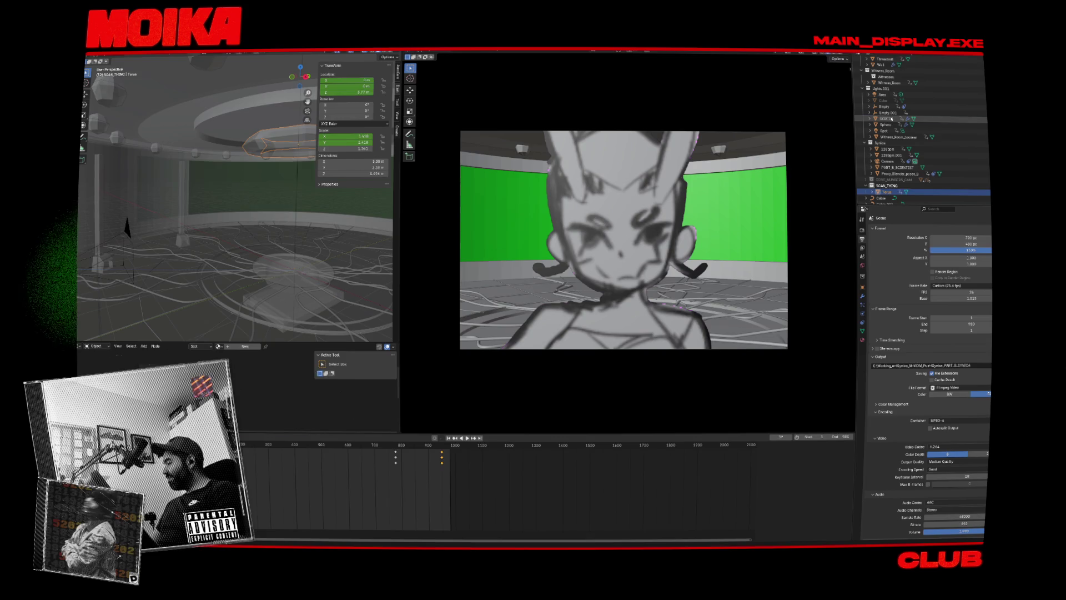
pyautogui.click(891, 118)
pyautogui.hotkey('ctrl', 's')
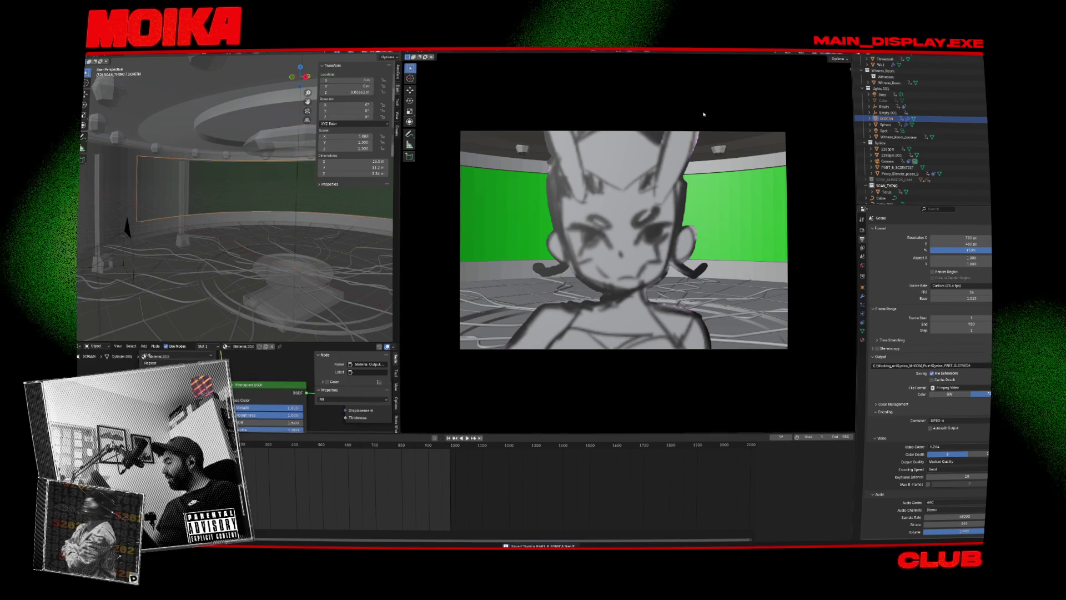
pyautogui.click(886, 125)
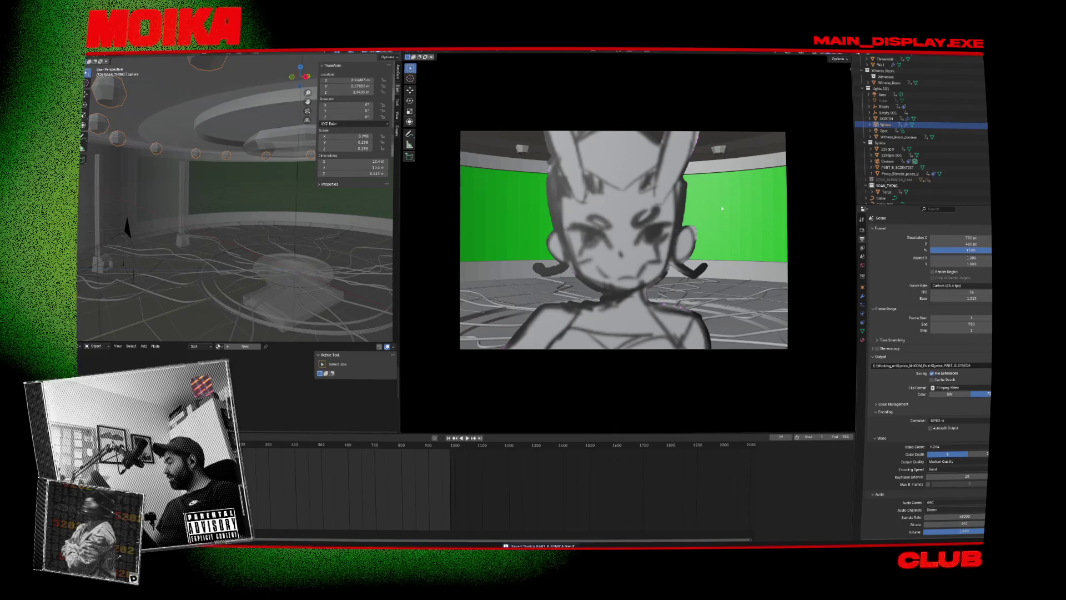
pyautogui.moveTo(886, 125); pyautogui.dragTo(894, 180)
pyautogui.hotkey('ctrl', 's')
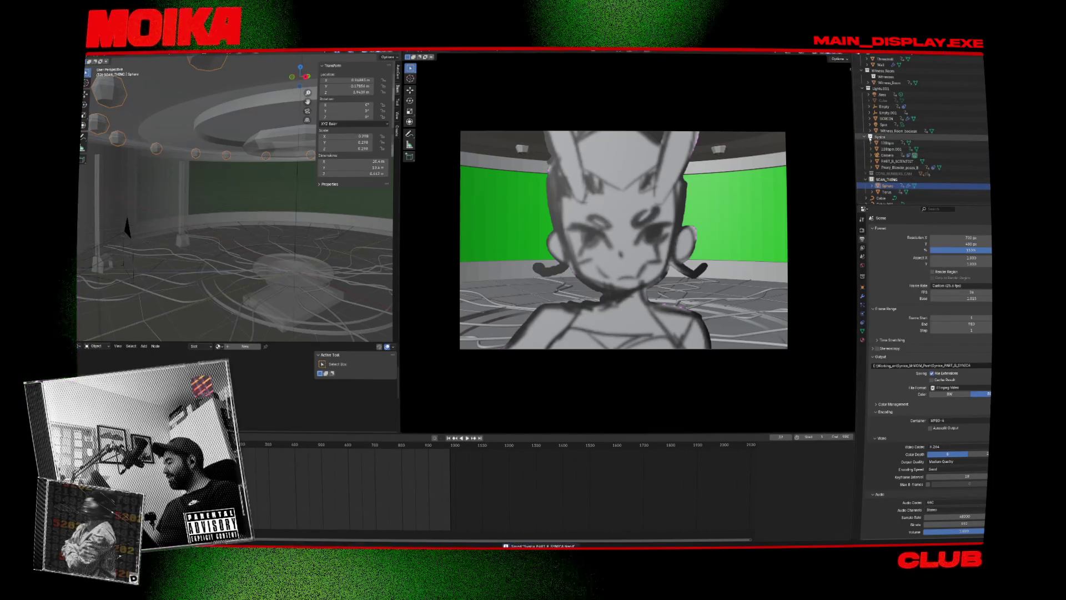
# Collapse the Synica, Lights.001, Main_Room and Witness_Room collections, then select Lights.001 and the spheres.
pyautogui.click(866, 137)
pyautogui.click(864, 106)
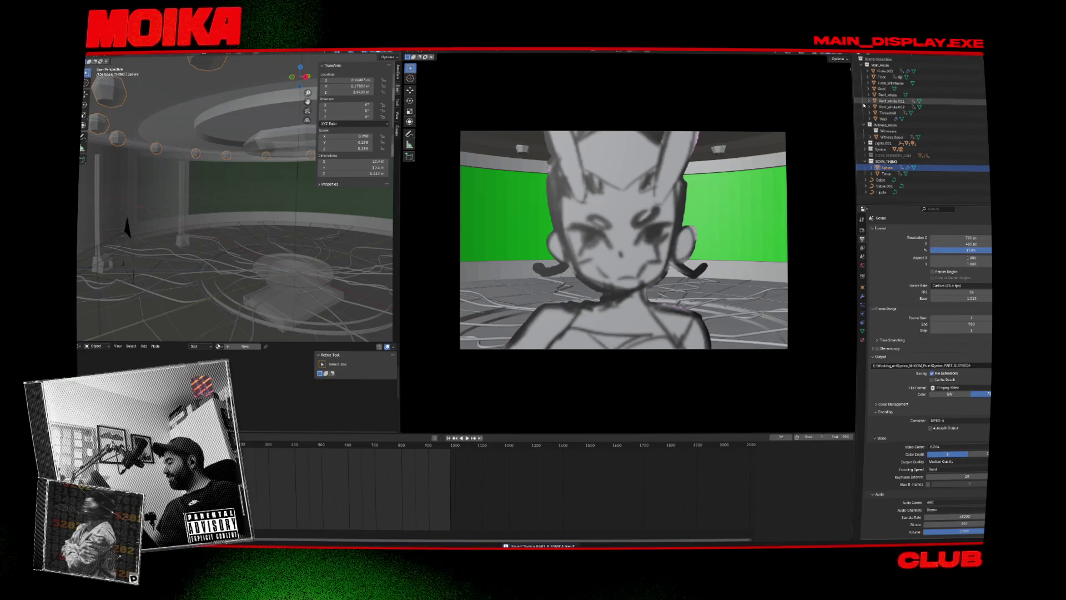
pyautogui.click(861, 66)
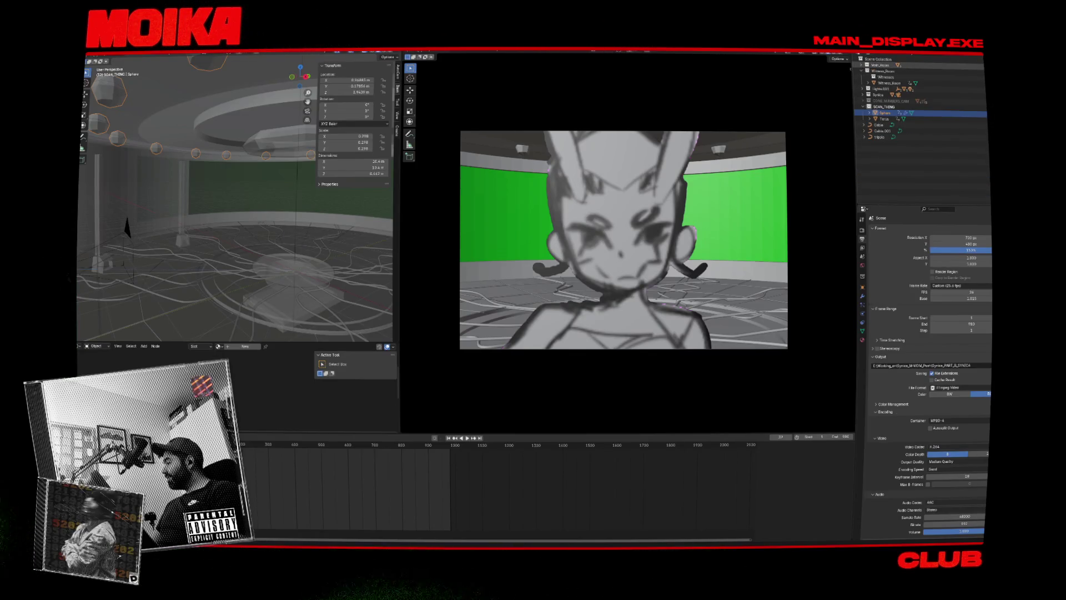
pyautogui.click(861, 71)
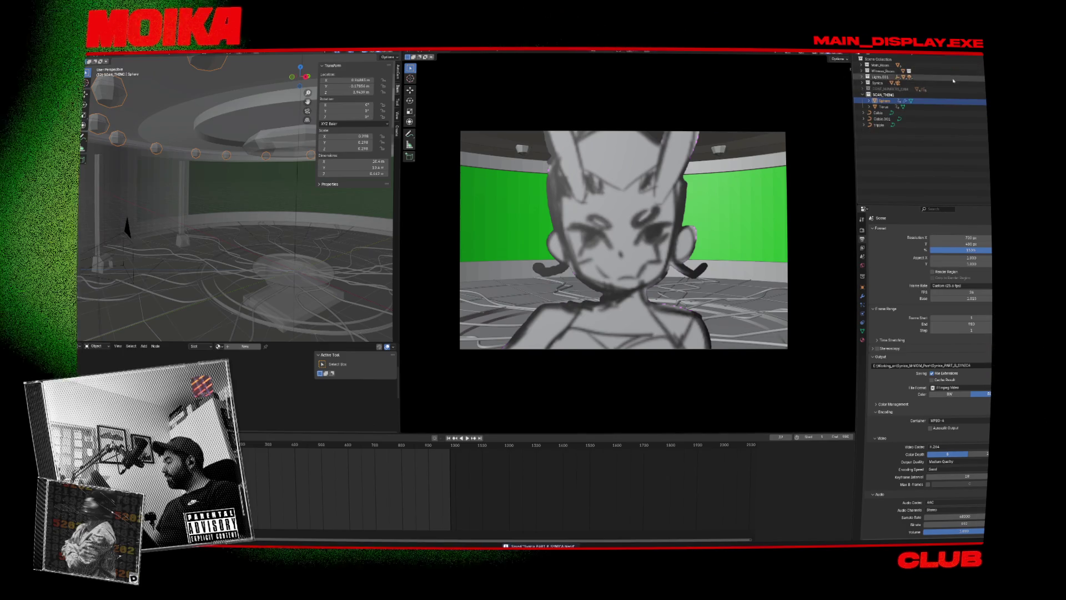
pyautogui.click(880, 76)
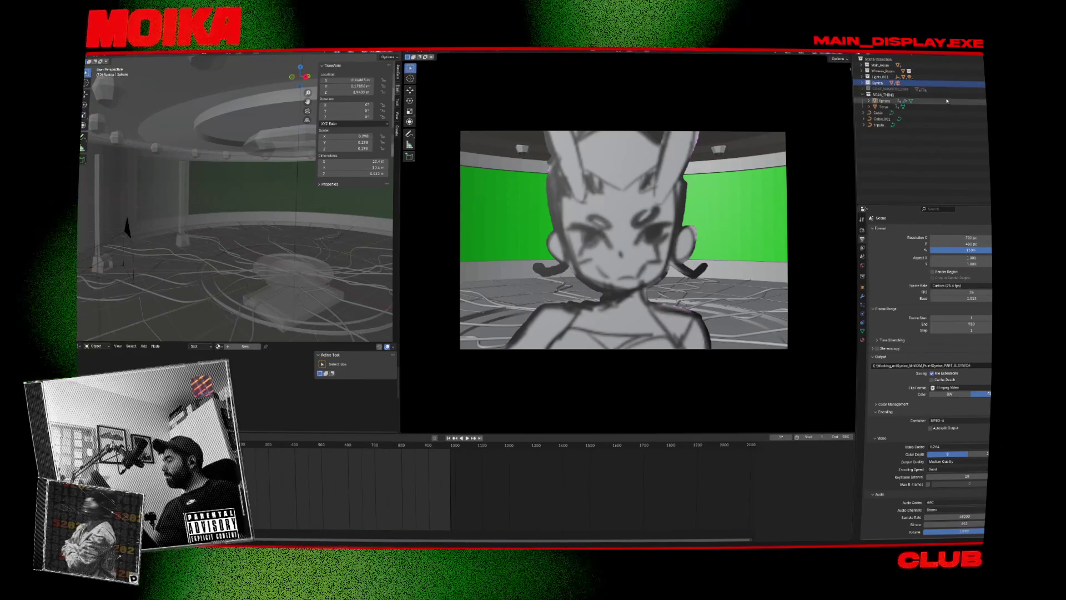
pyautogui.click(948, 101)
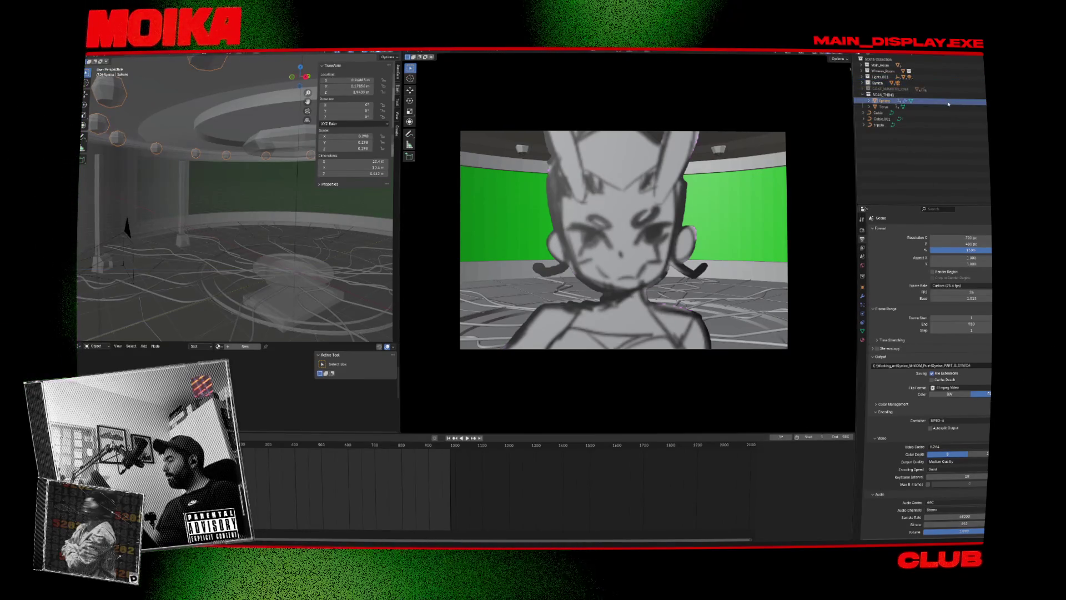
# Replay the shot from about frame 865, jumping back to frame 868 and stopping near frame 896.
pyautogui.click(428, 447)
pyautogui.press('space')
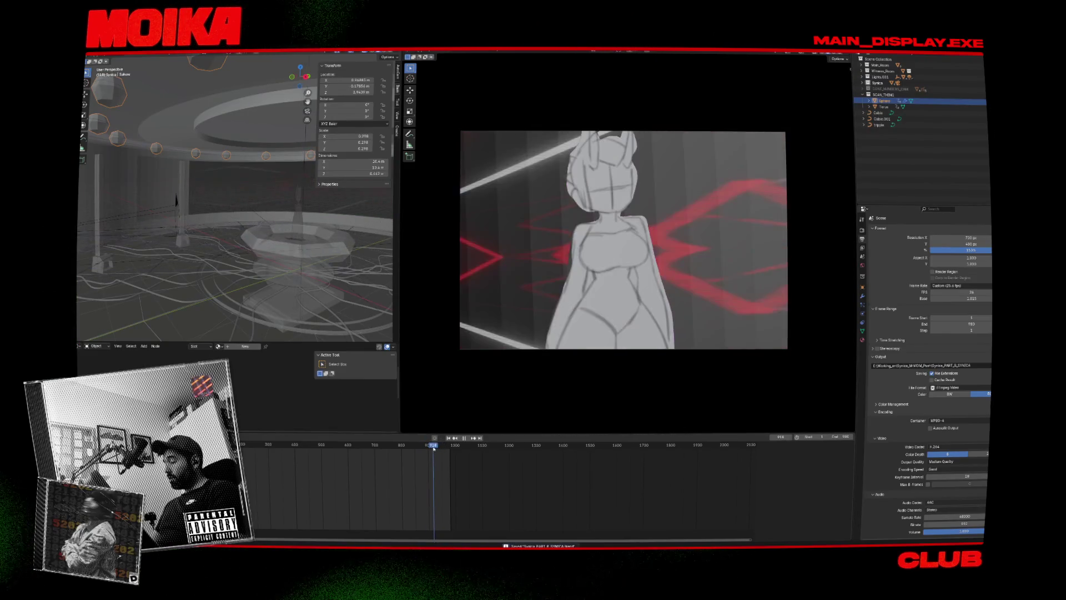
pyautogui.press('Escape')
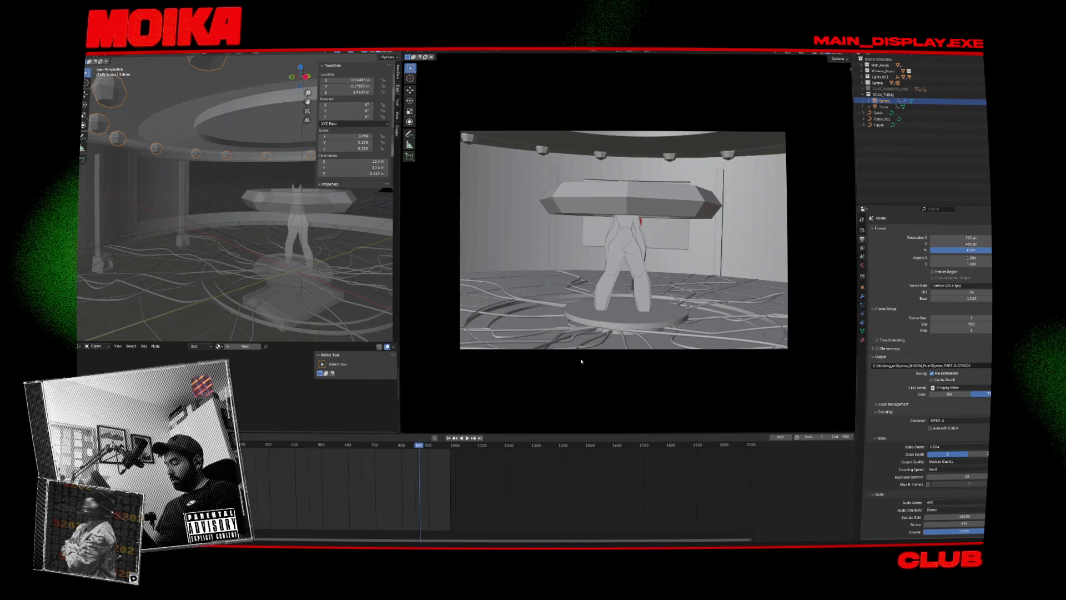
pyautogui.press('space')
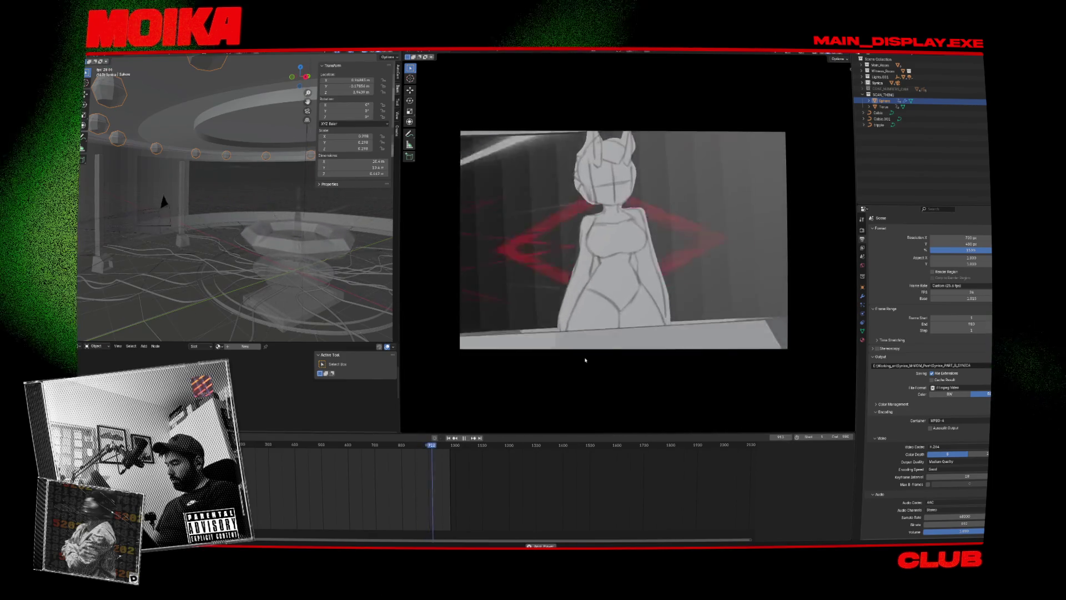
pyautogui.press('space')
pyautogui.press('space')
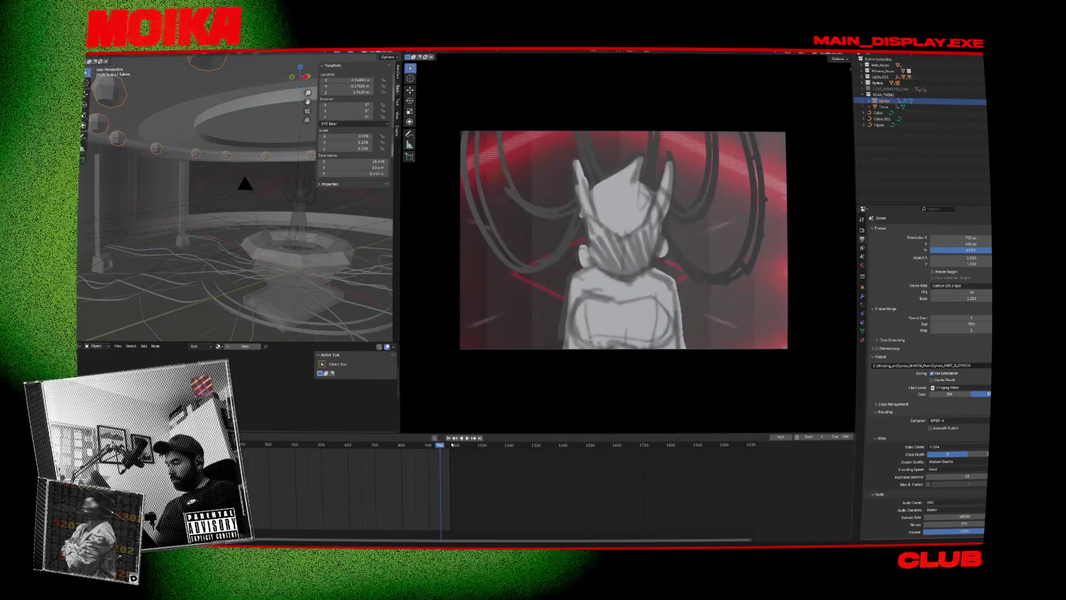
pyautogui.click(422, 444)
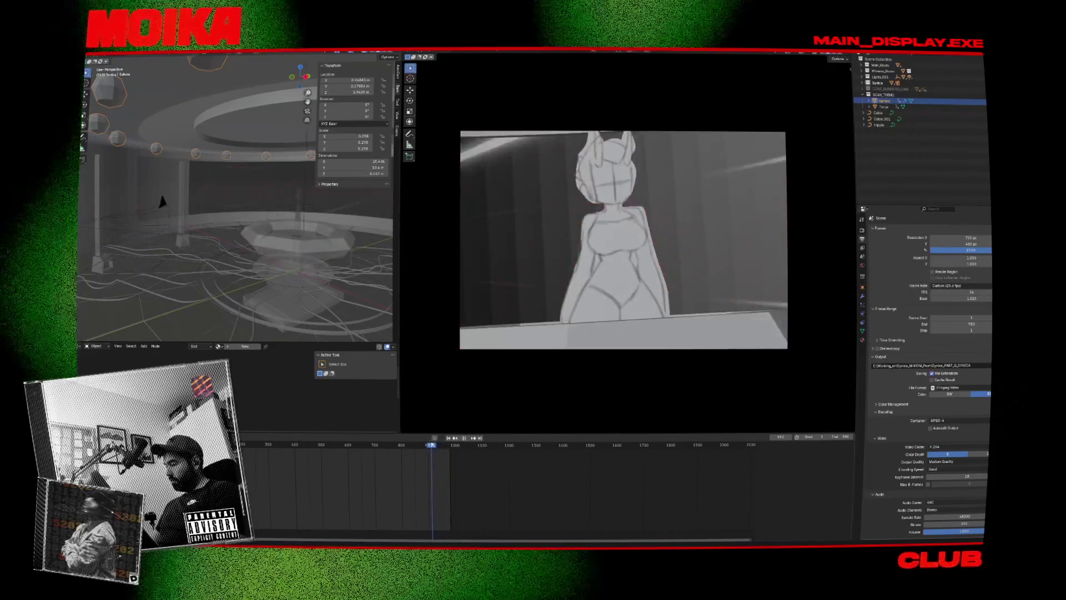
pyautogui.press('Escape')
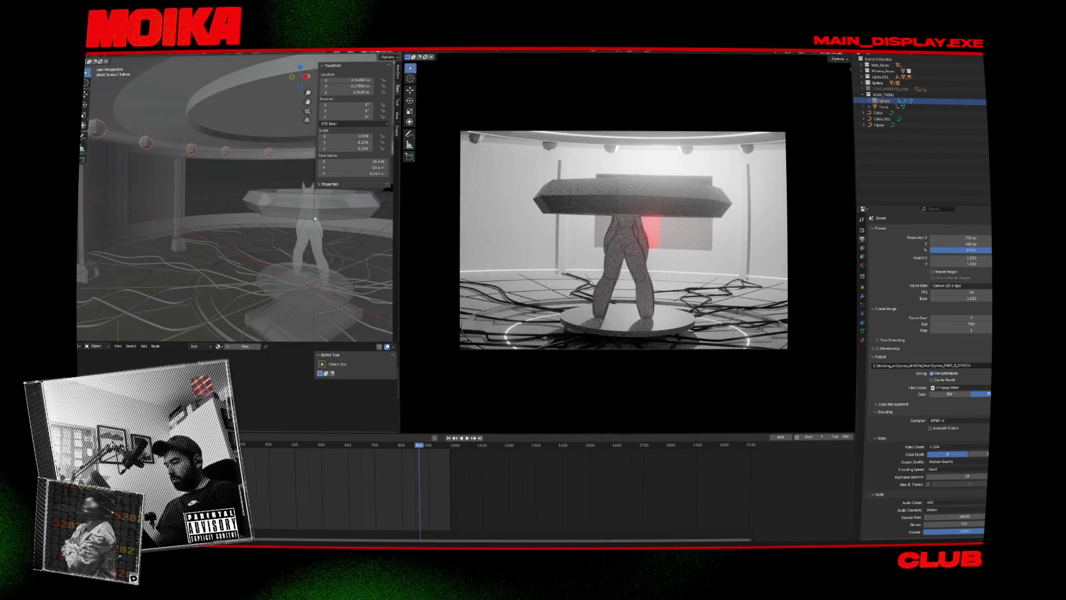
pyautogui.press('space')
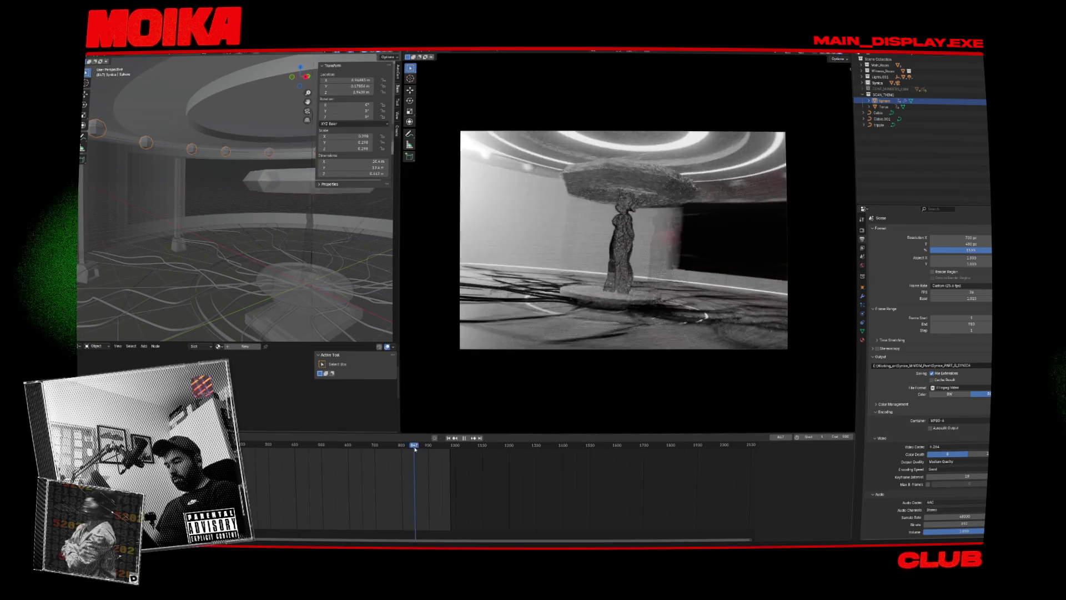
pyautogui.press('space')
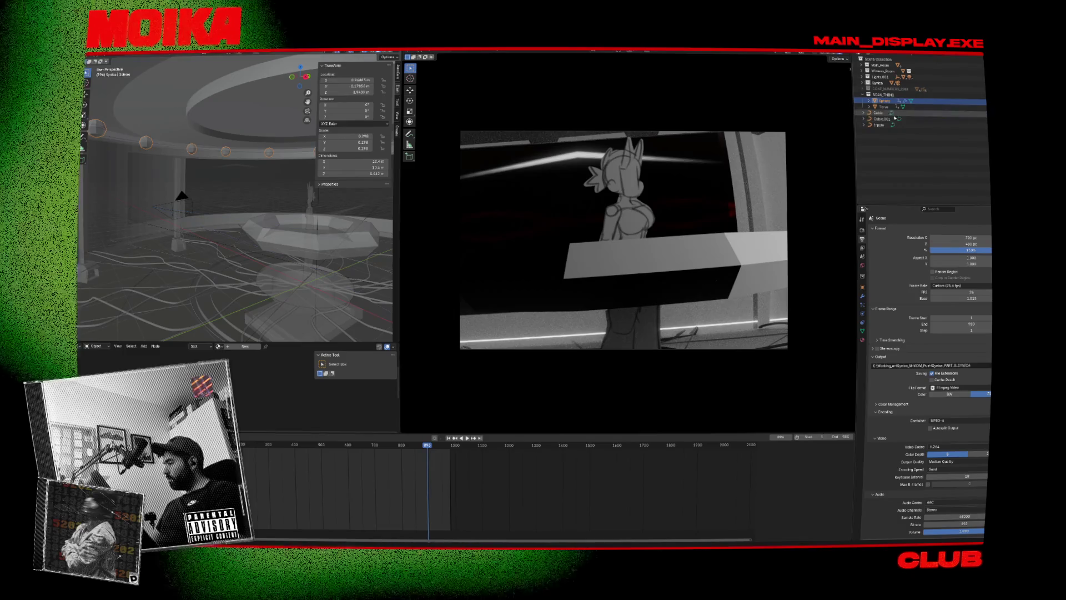
# Select the Area light under Lights.001 and move it higher in the scene.
pyautogui.click(863, 77)
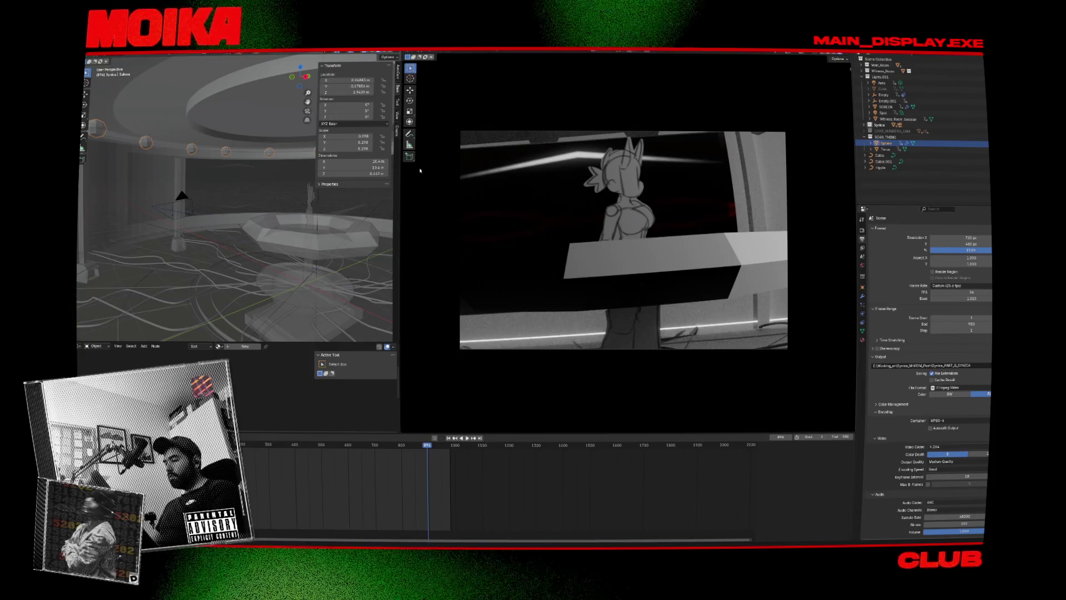
pyautogui.scroll(5, 285, 206)
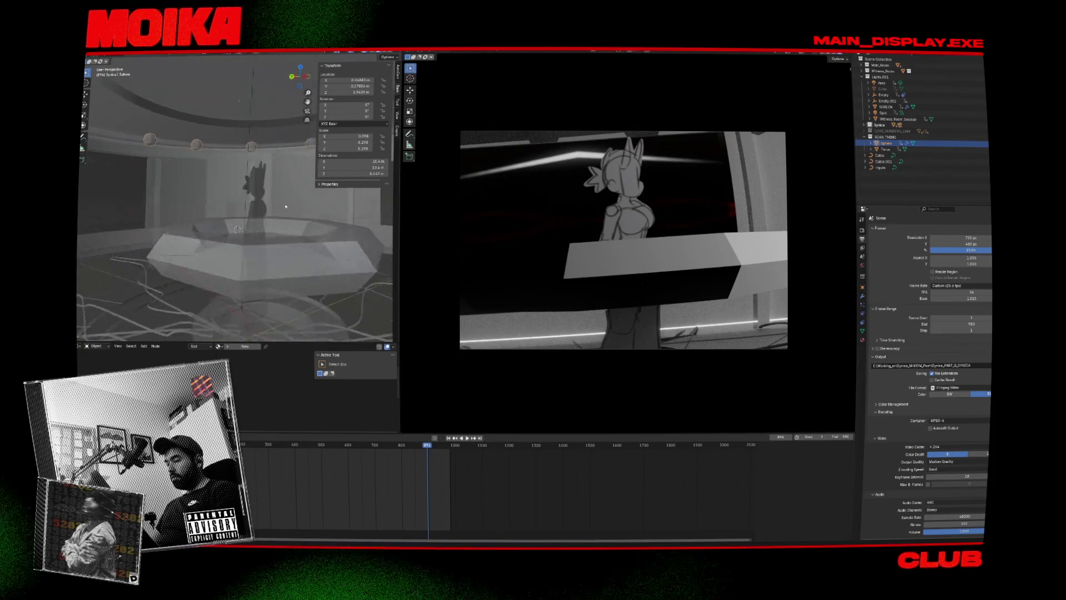
pyautogui.scroll(-5, 286, 207)
pyautogui.click(279, 181)
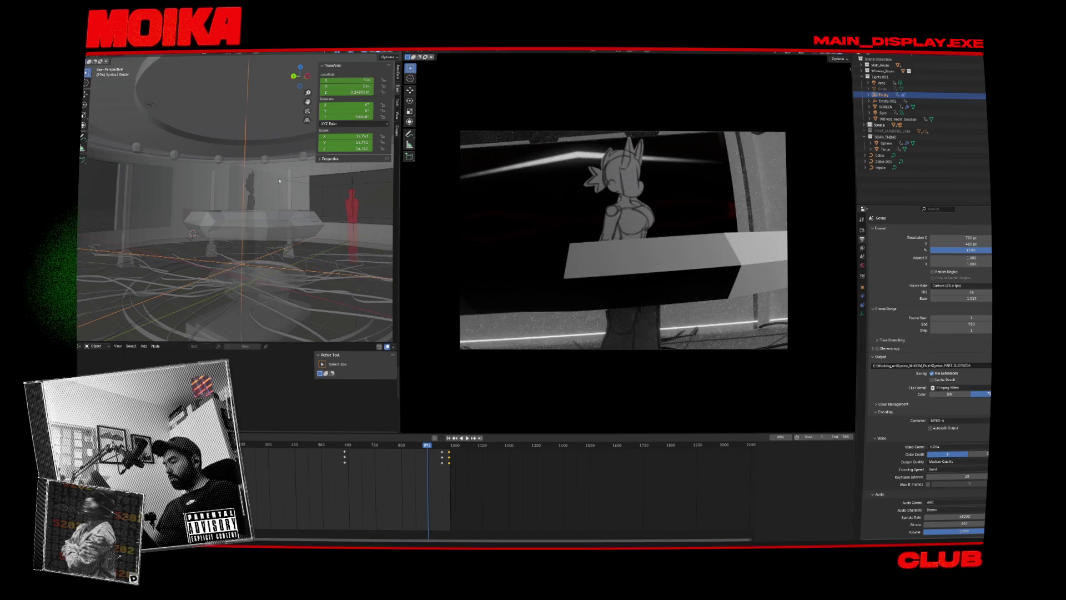
pyautogui.click(303, 186)
pyautogui.press('g')
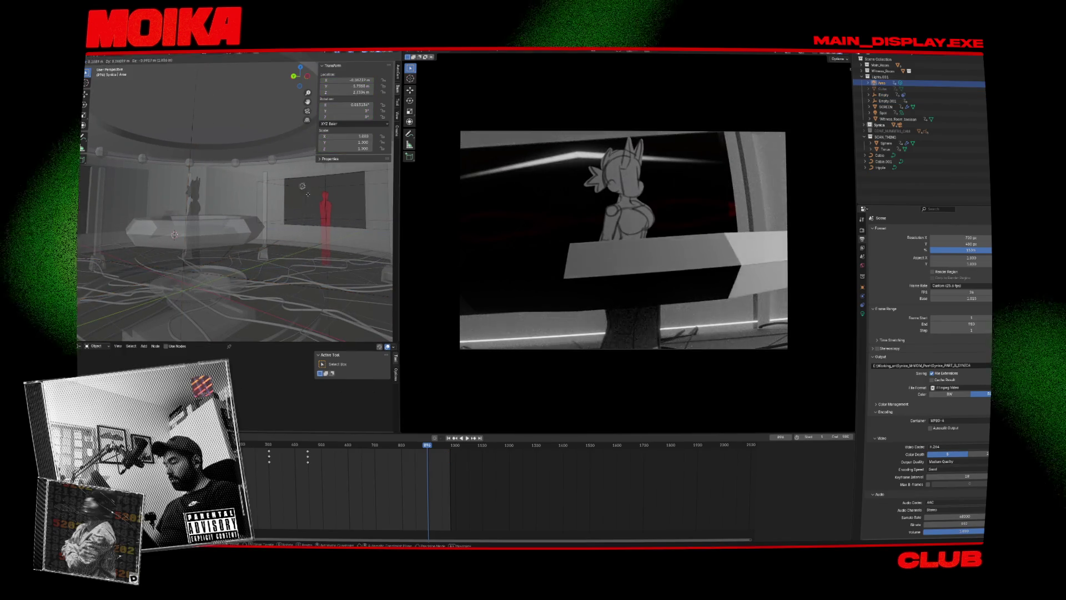
pyautogui.click(312, 172)
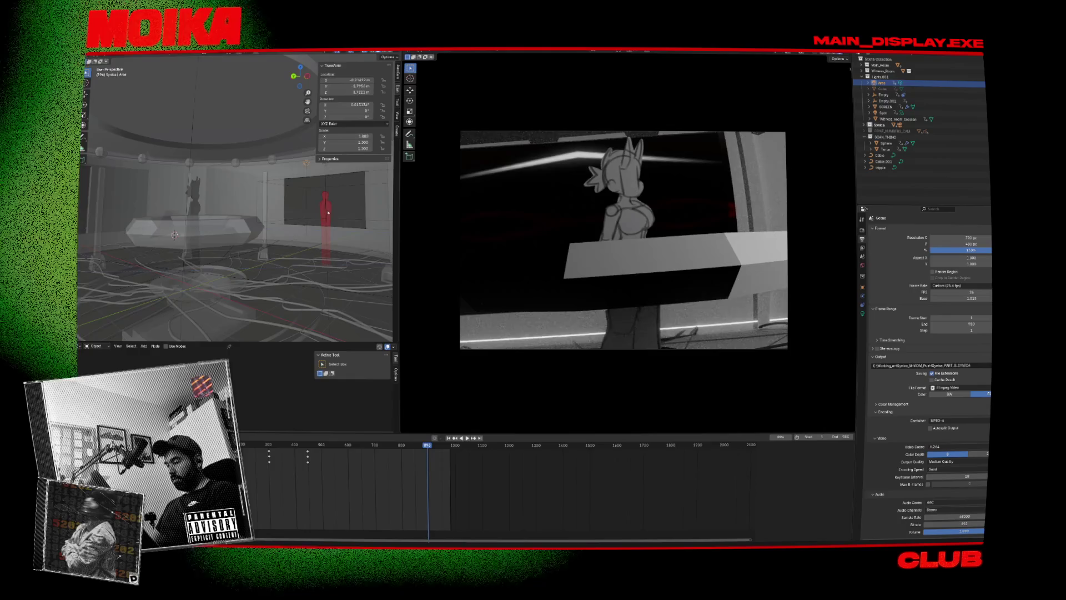
pyautogui.press('g')
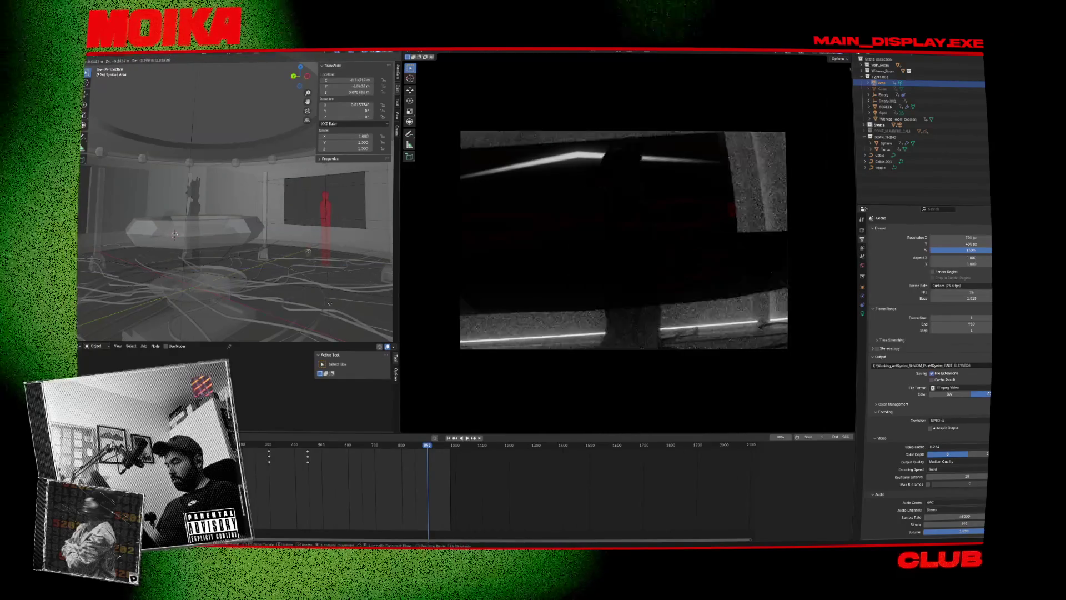
pyautogui.click(328, 226)
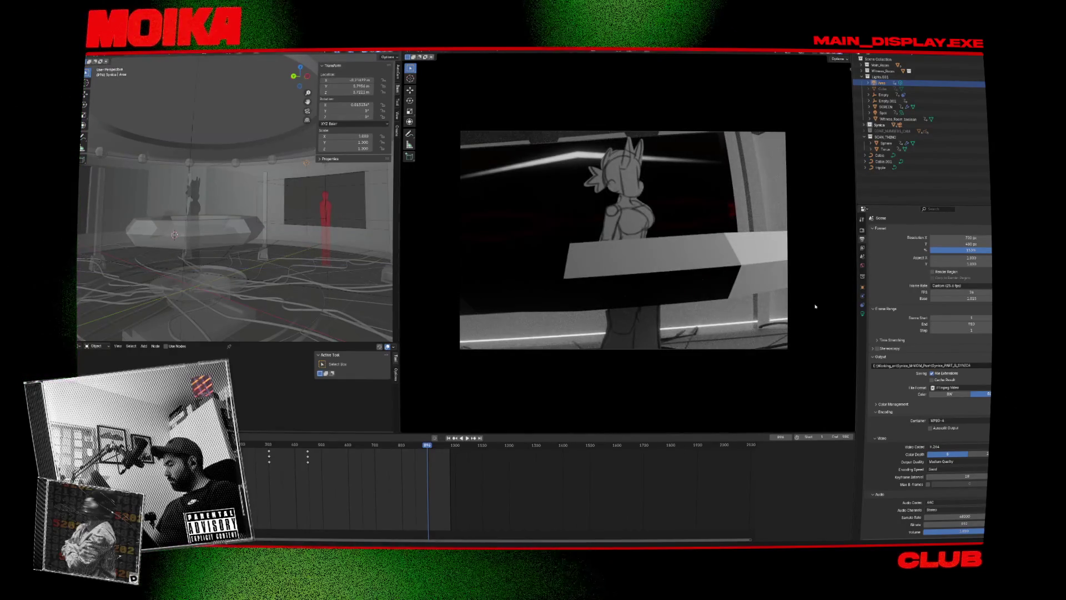
# Keyframe the Area light's power at frame 866, then play ahead to frame 896.
pyautogui.click(862, 314)
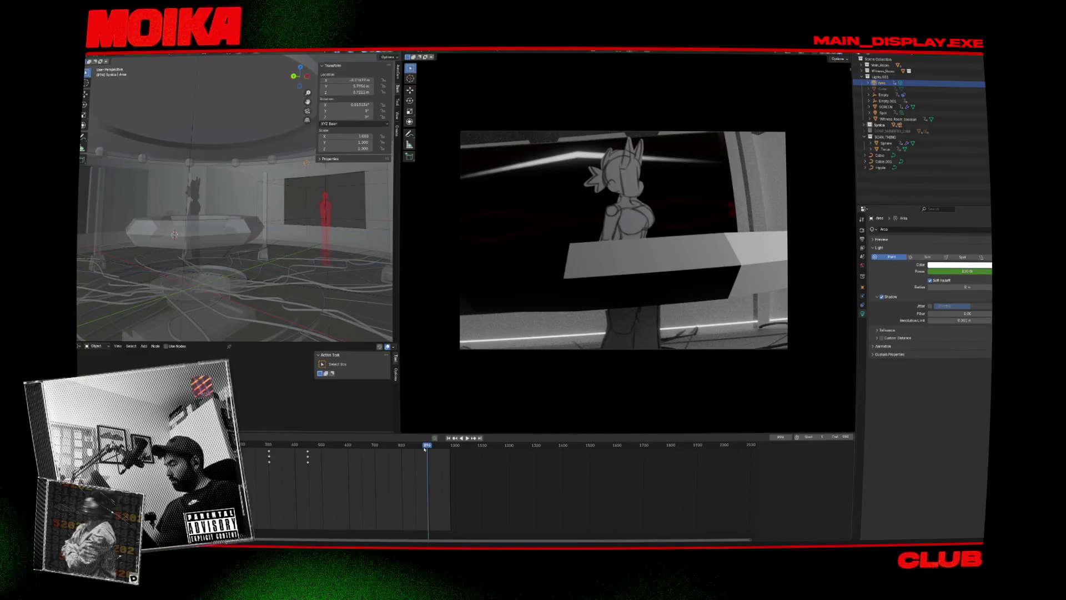
pyautogui.moveTo(417, 448); pyautogui.dragTo(419, 447)
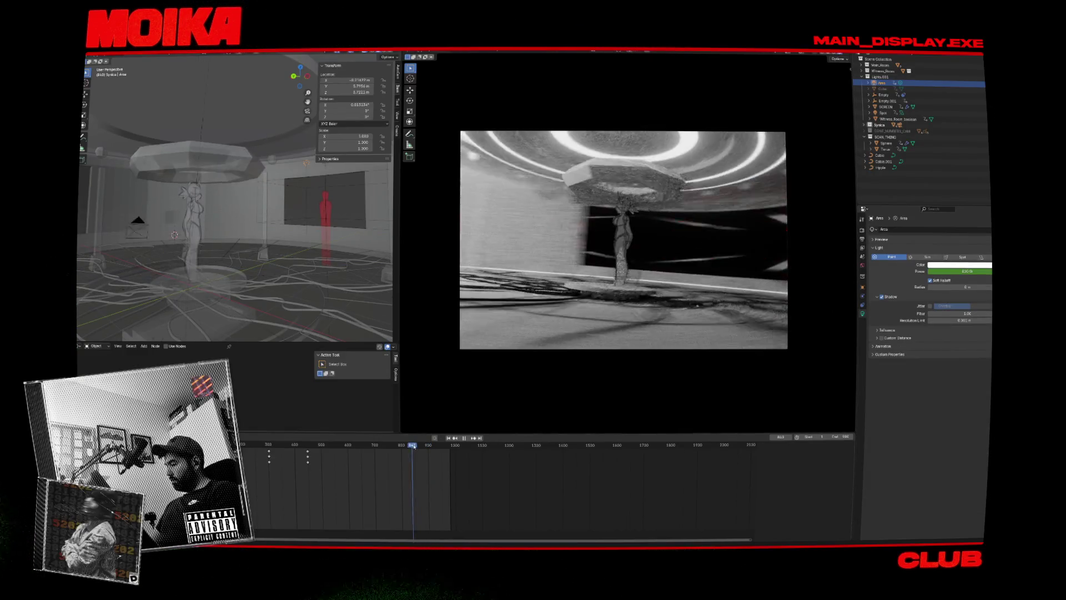
pyautogui.press('i')
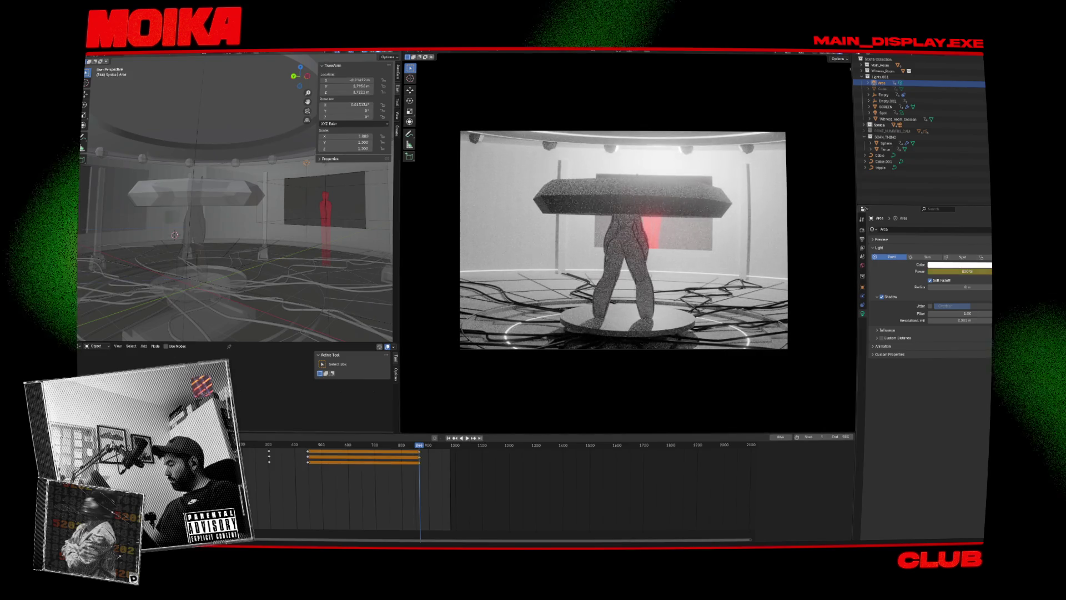
pyautogui.press('space')
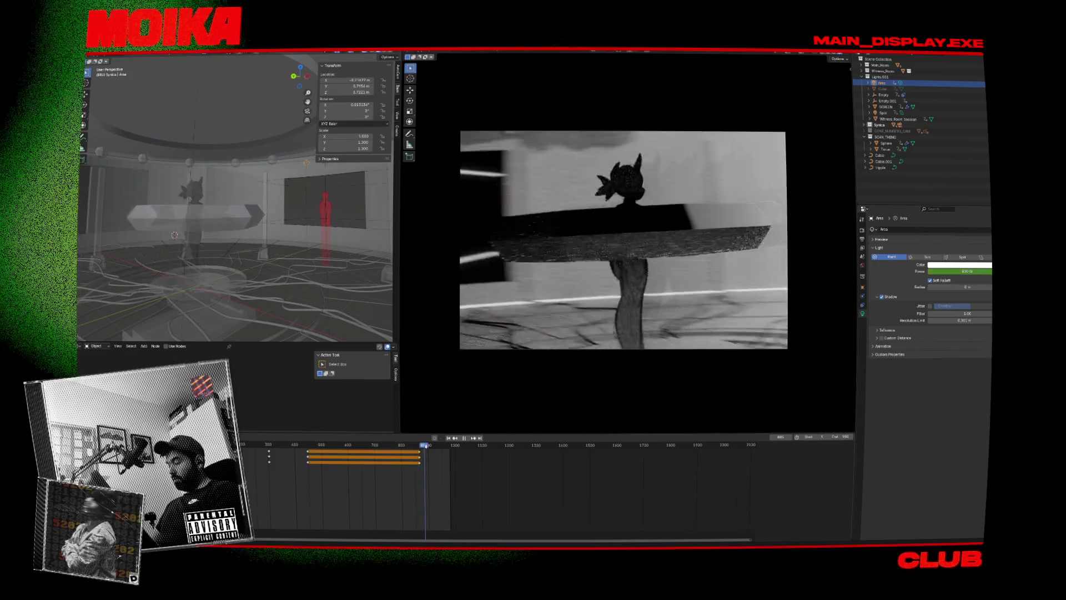
pyautogui.press('space')
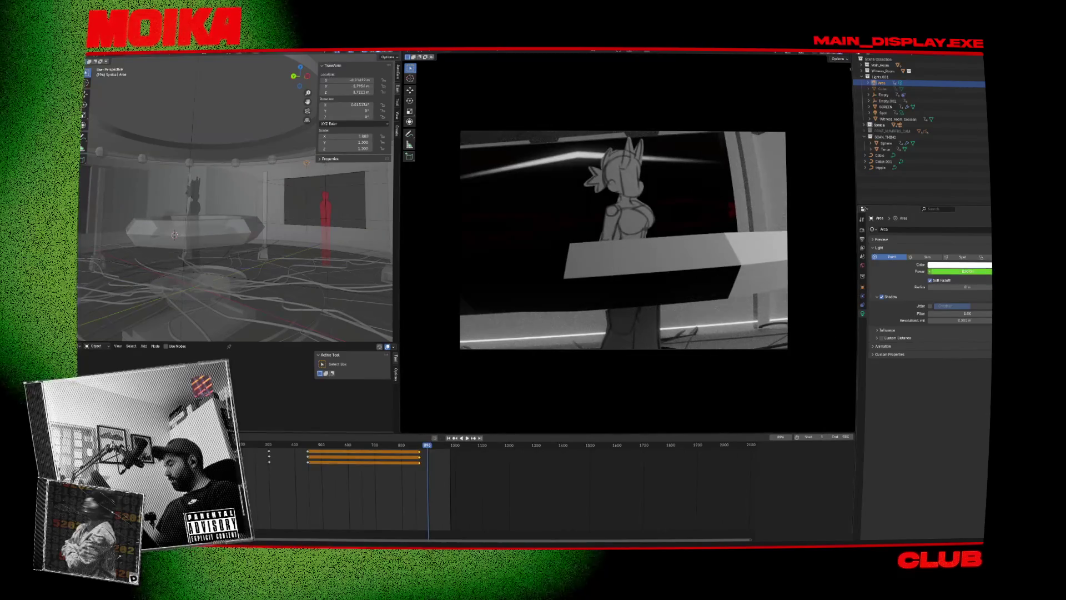
# Key the power at about 110 W at frame 896, then raise it around frame 924.
pyautogui.moveTo(960, 271); pyautogui.dragTo(933, 271)
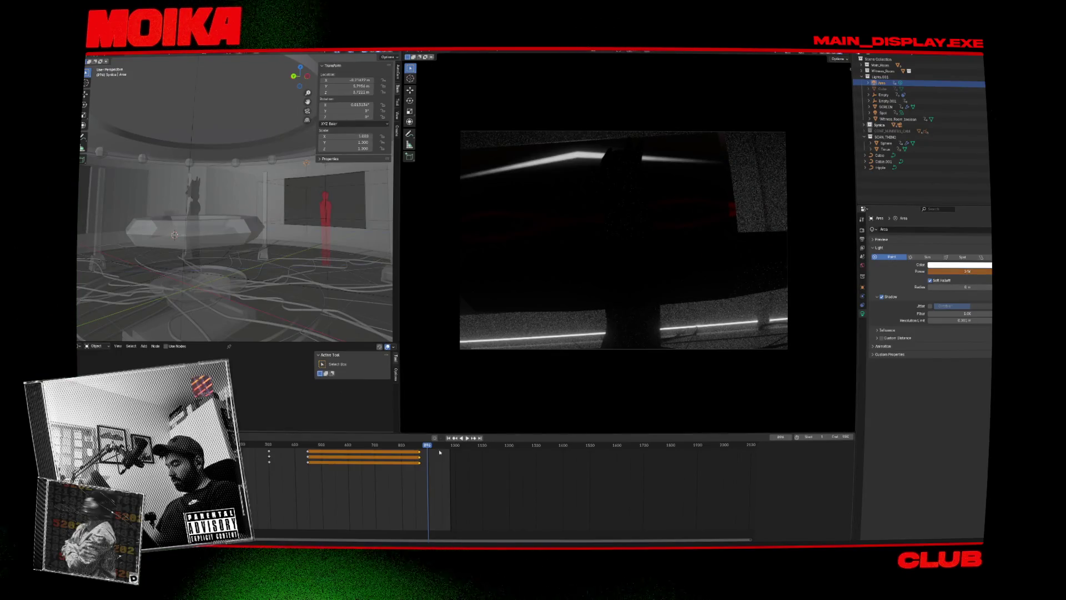
pyautogui.press('i')
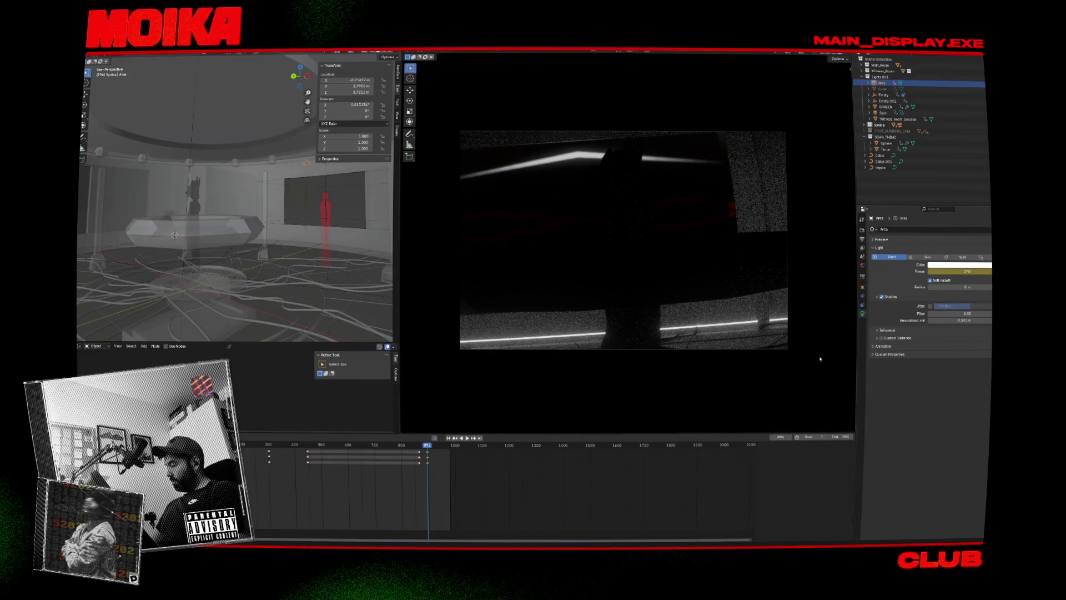
pyautogui.press('space')
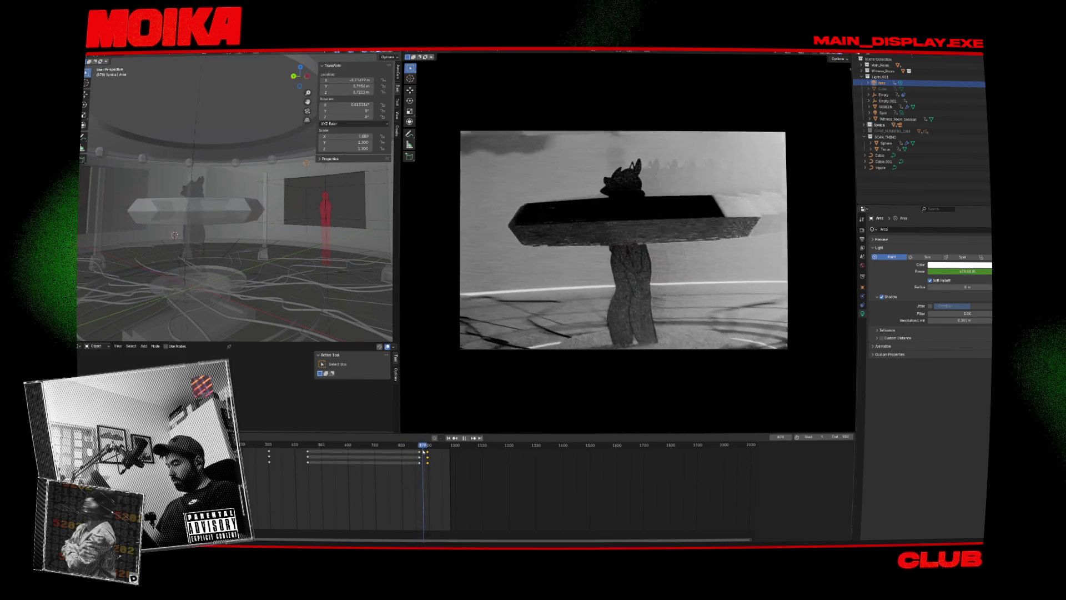
pyautogui.press('space')
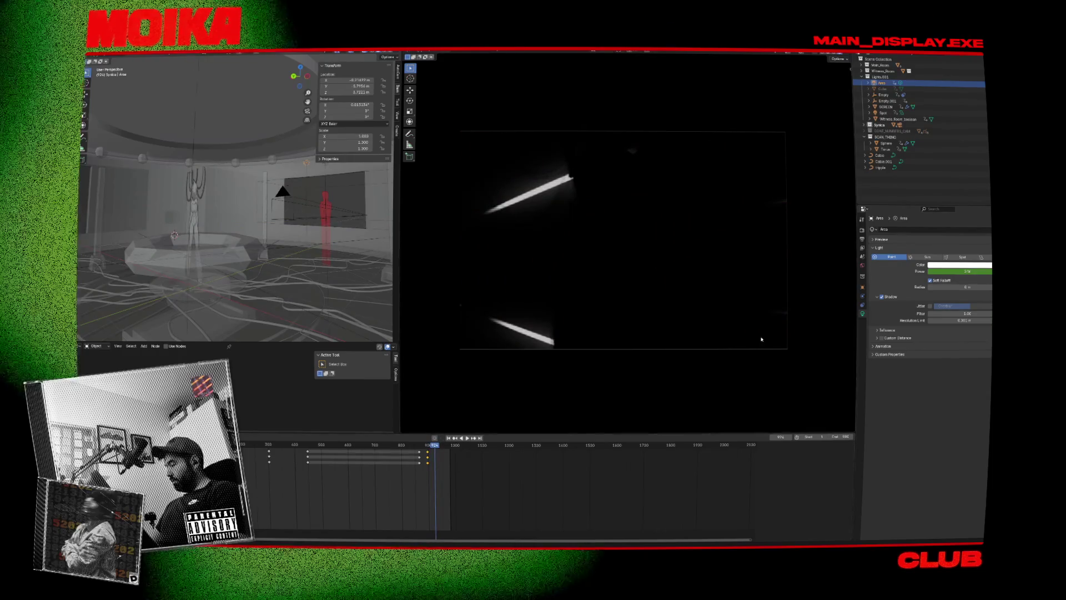
pyautogui.moveTo(929, 272); pyautogui.dragTo(988, 271)
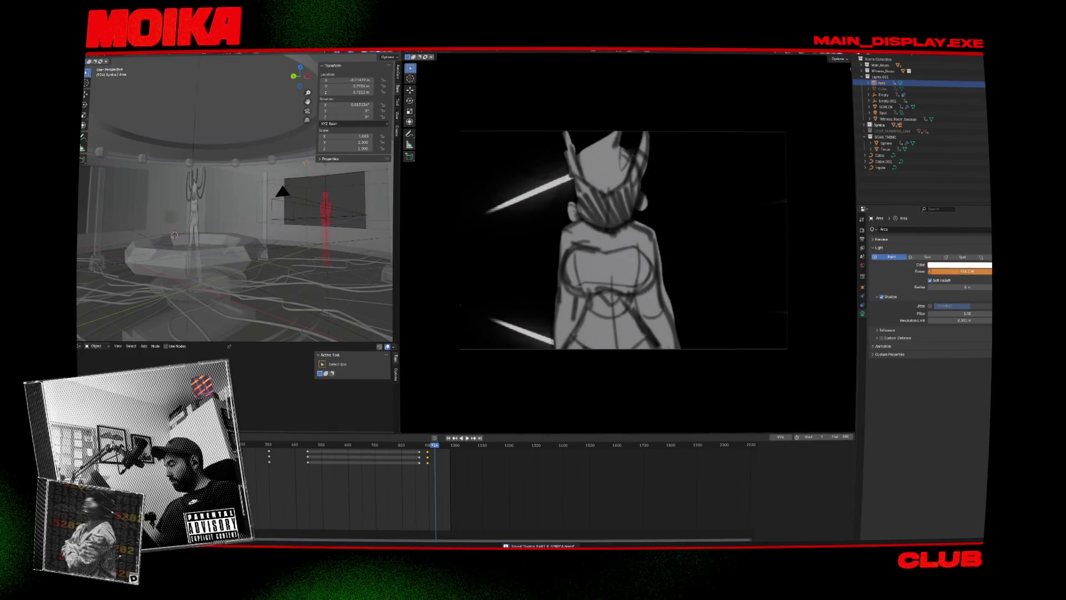
# Scrub and play through the shot to preview the lighting, and save the blend file.
pyautogui.moveTo(445, 451); pyautogui.dragTo(435, 450)
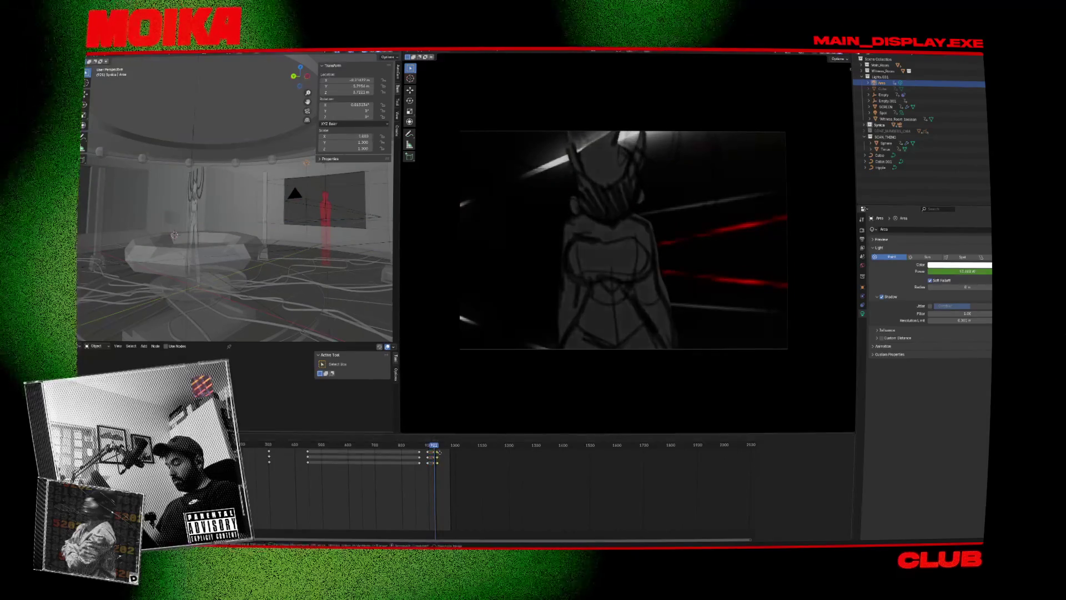
pyautogui.moveTo(435, 450); pyautogui.dragTo(407, 420)
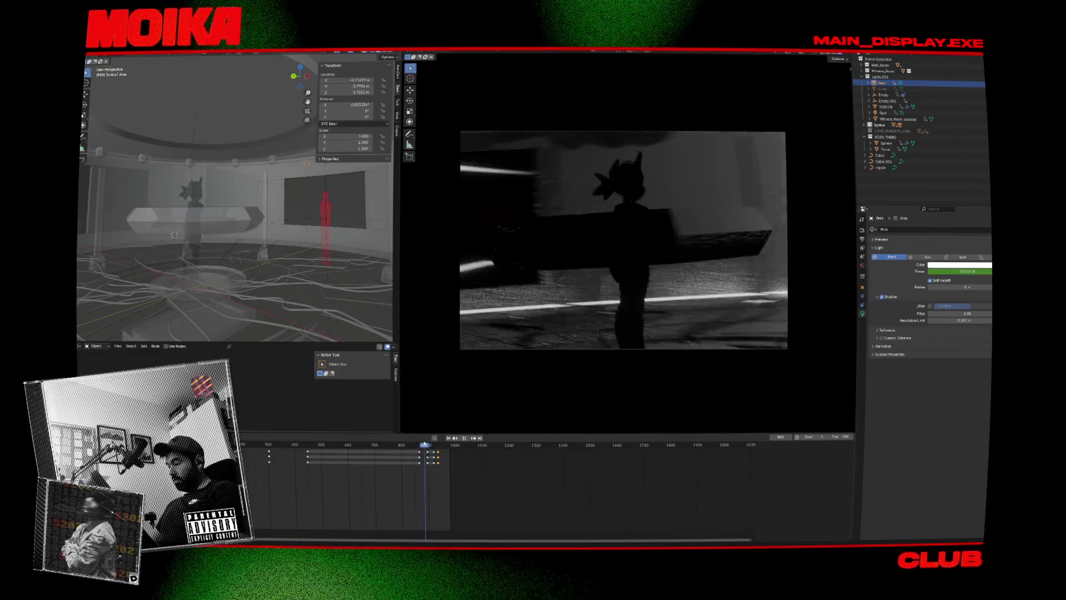
pyautogui.press('space')
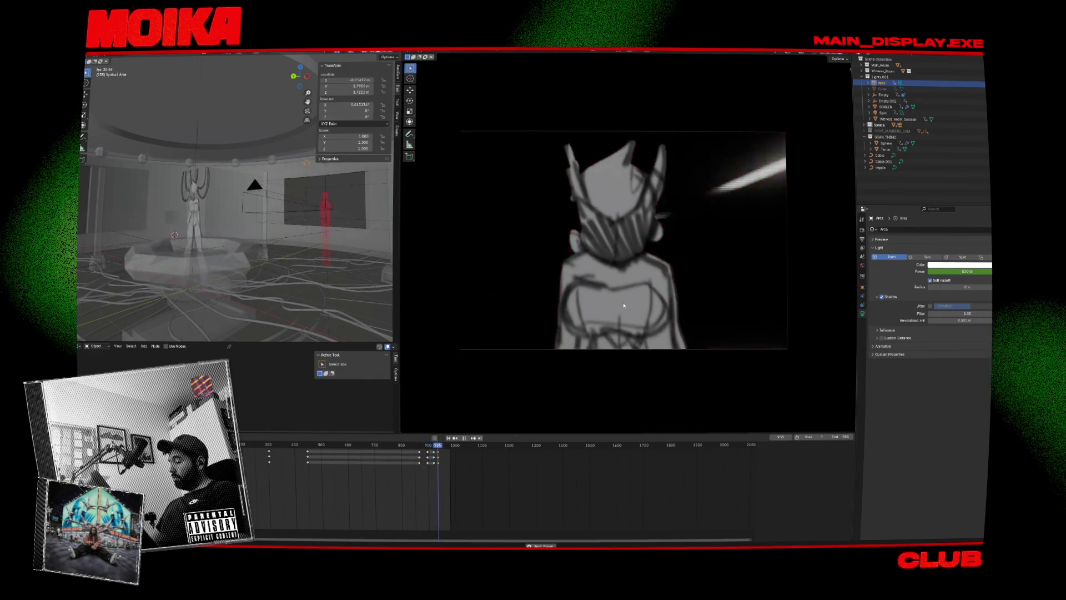
pyautogui.press('space')
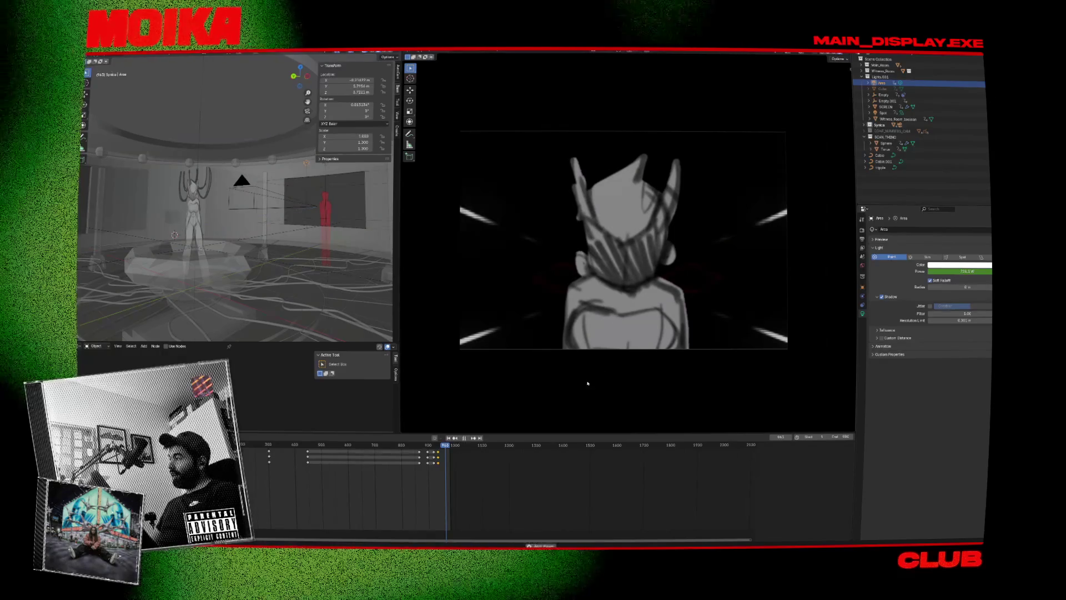
pyautogui.press('space')
pyautogui.click(419, 444)
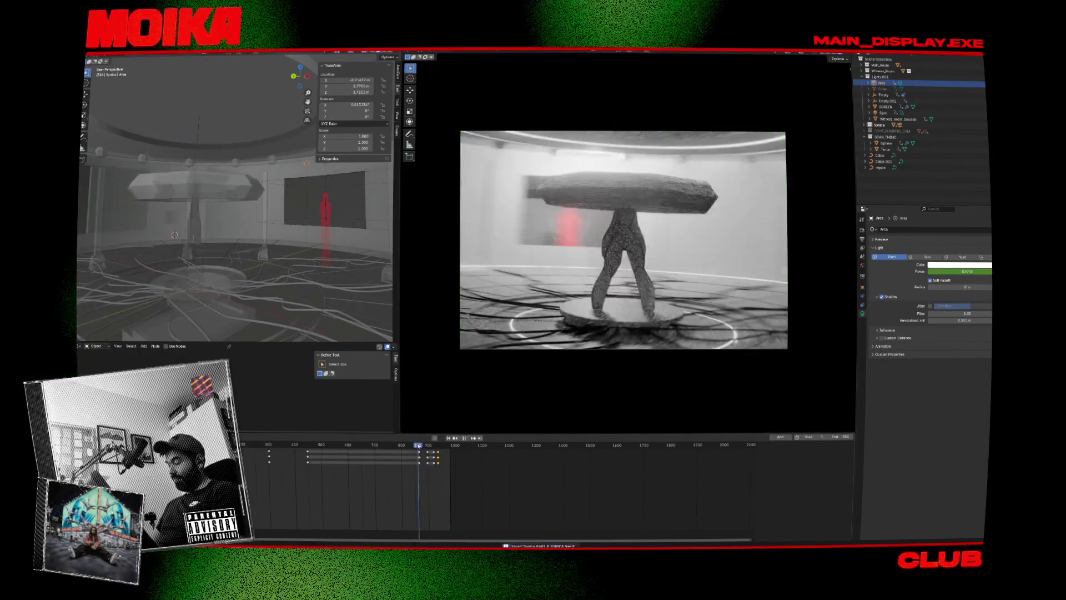
pyautogui.hotkey('ctrl', 's')
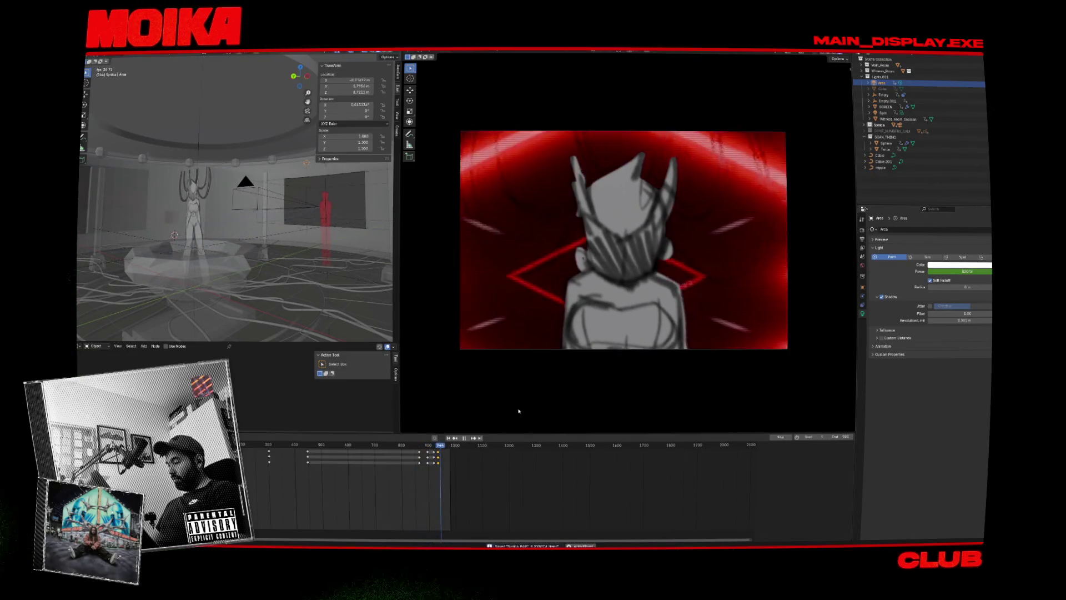
pyautogui.click(398, 445)
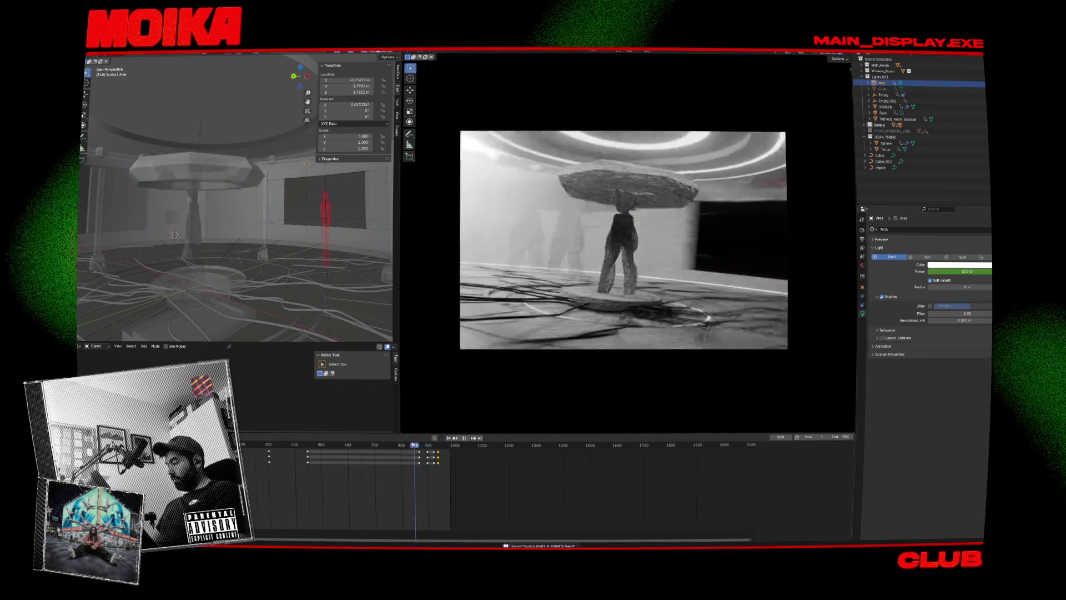
pyautogui.click(382, 445)
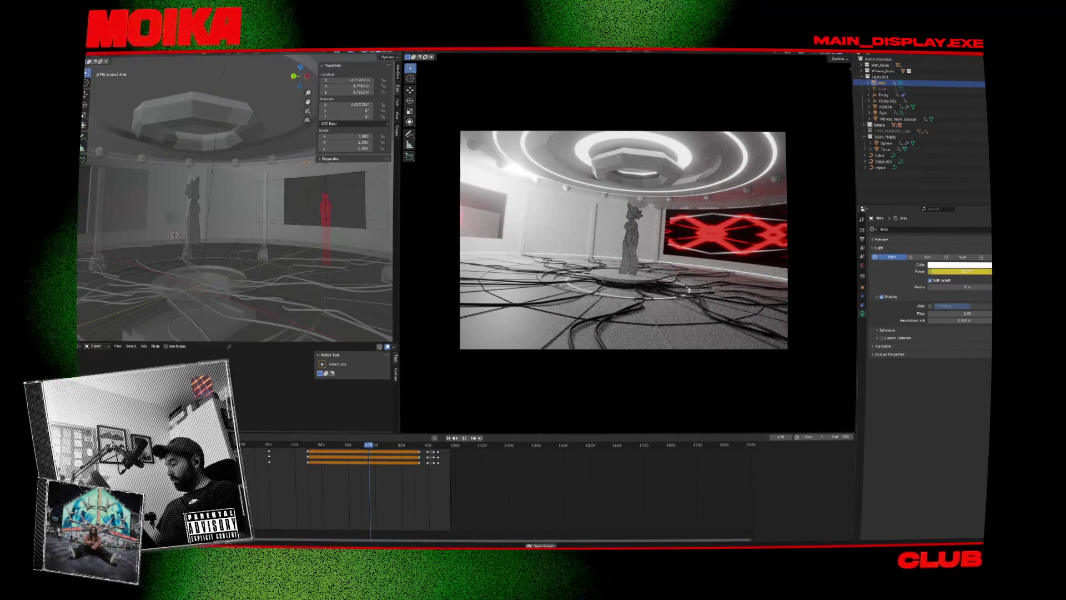
# Raise the light's power to 750.5 W and keyframe it at the current frame.
pyautogui.press('space')
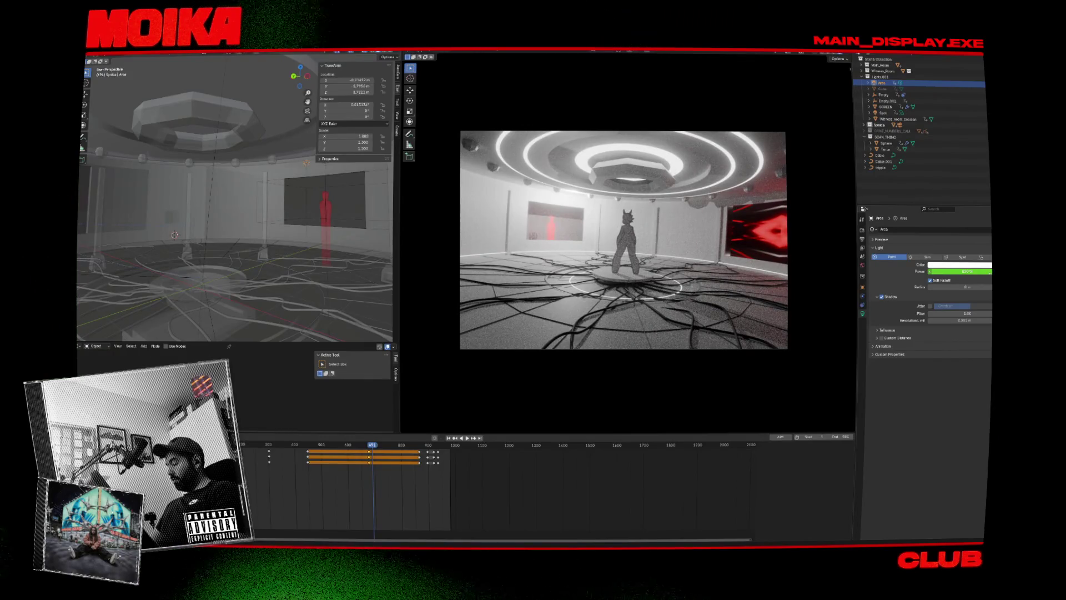
pyautogui.moveTo(960, 271); pyautogui.dragTo(945, 271)
pyautogui.press('space')
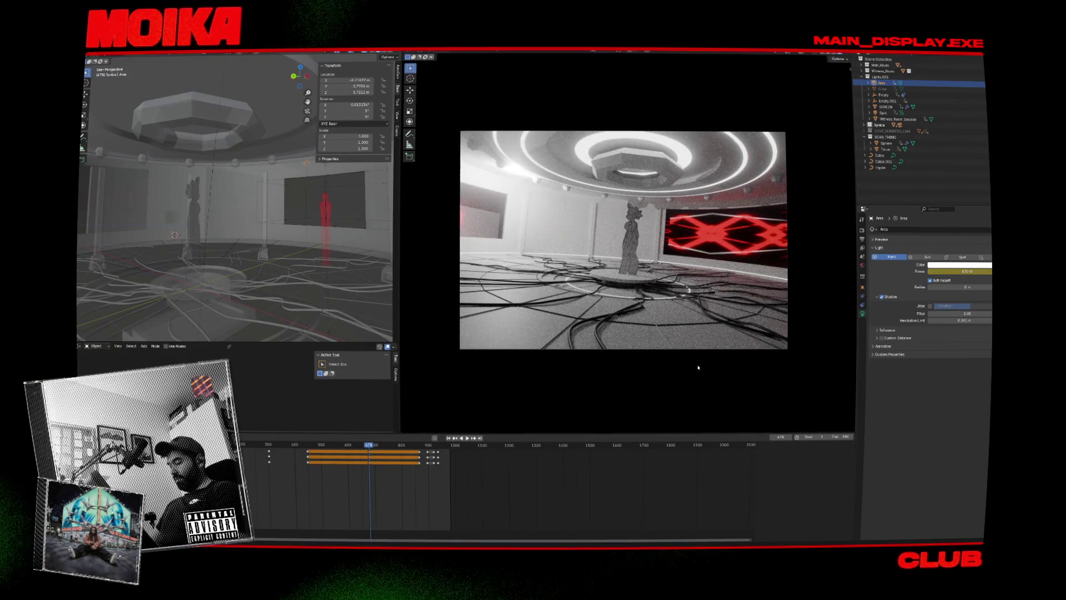
pyautogui.press('space')
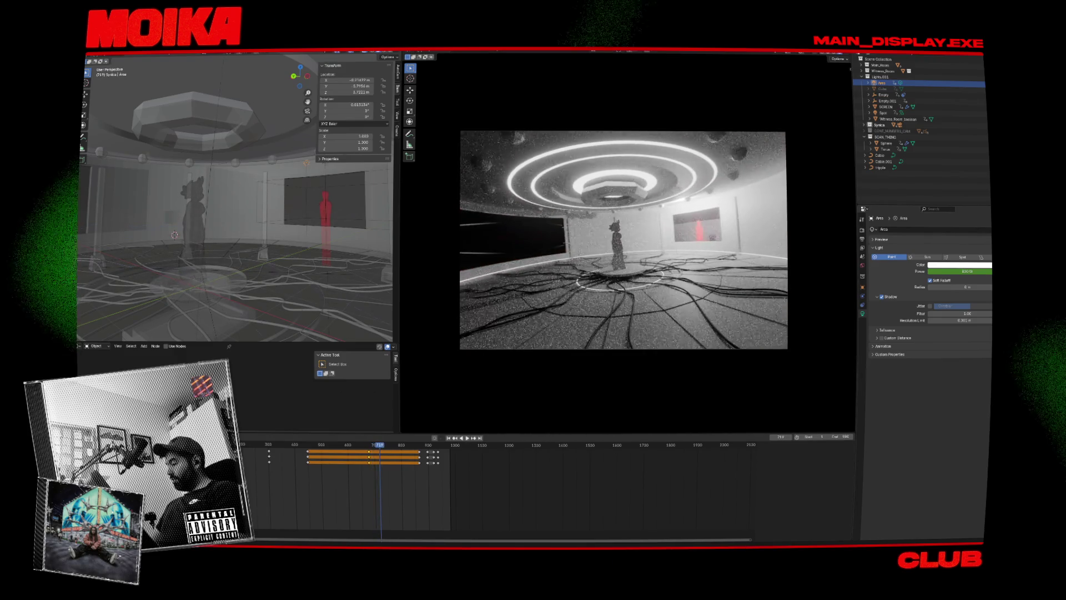
pyautogui.press('i')
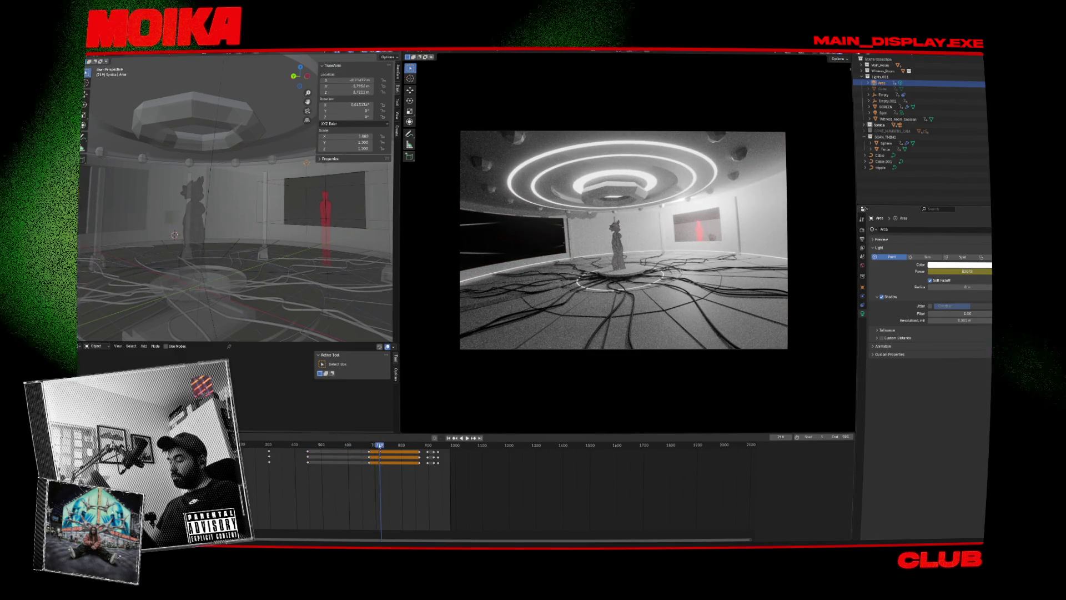
# Enter a lower power value of 3 around frame 701 and check the keyed power at frame 699.
pyautogui.click(375, 446)
pyautogui.press('space')
pyautogui.press('space')
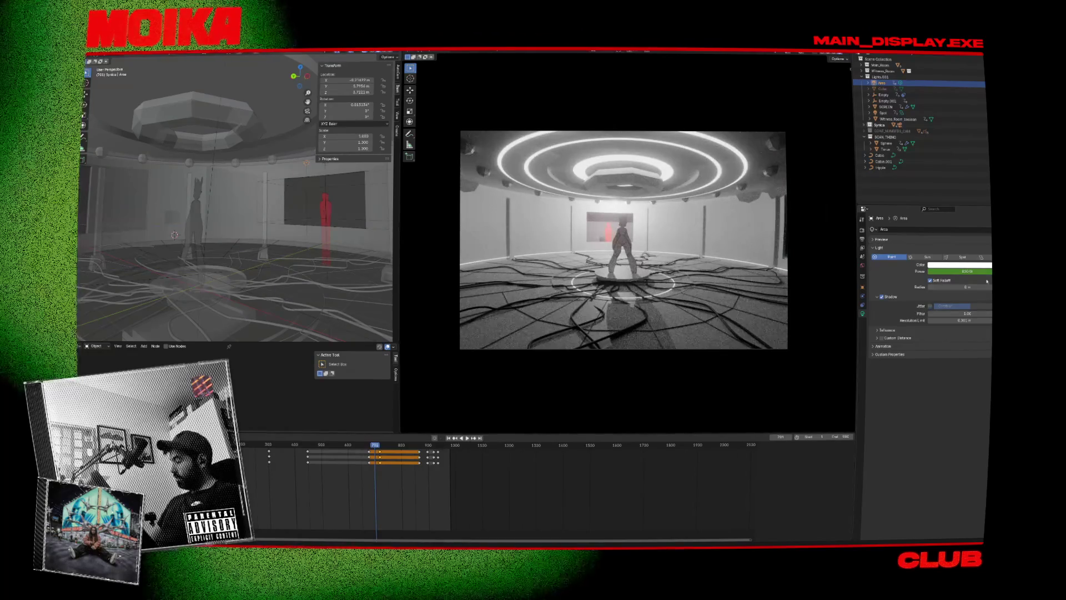
pyautogui.click(966, 271)
pyautogui.write('3')
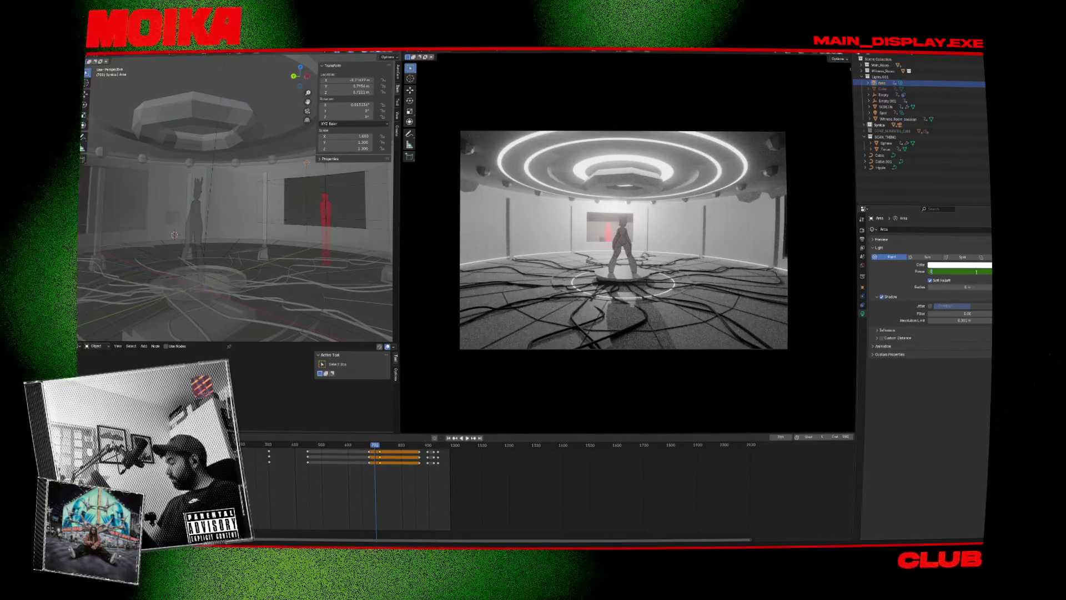
pyautogui.press('Return')
pyautogui.click(376, 446)
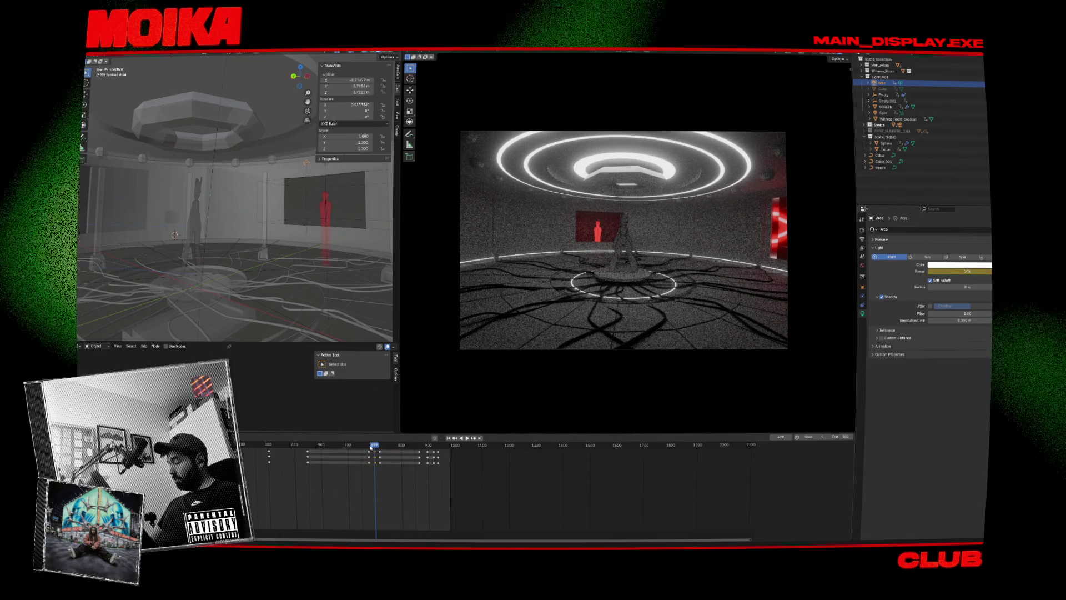
pyautogui.press('space')
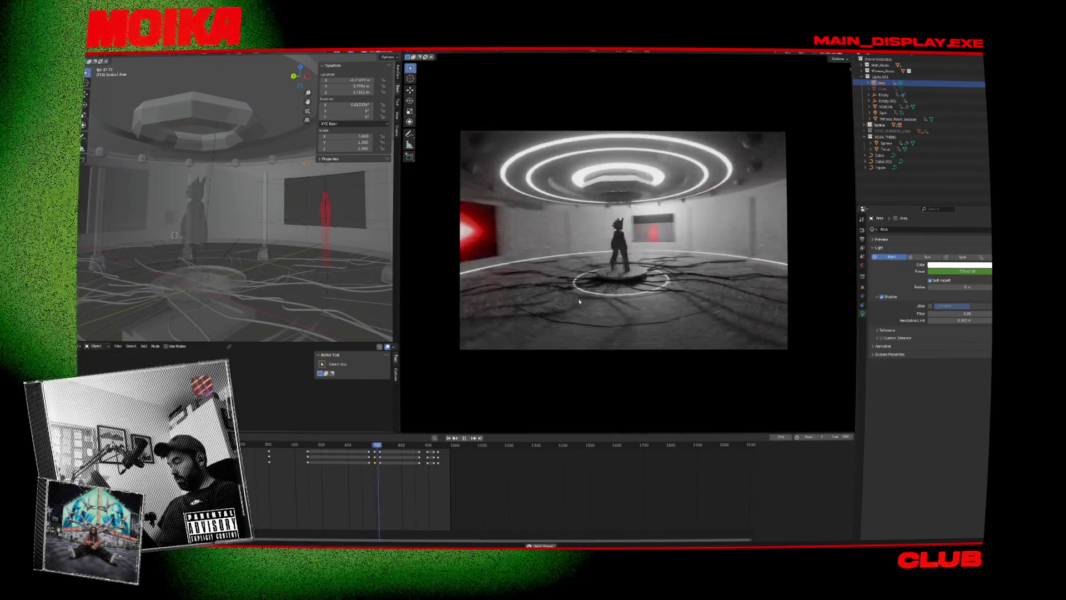
# Select all timeline keyframes, preview frames 754–770, and save the blend file.
pyautogui.press('a')
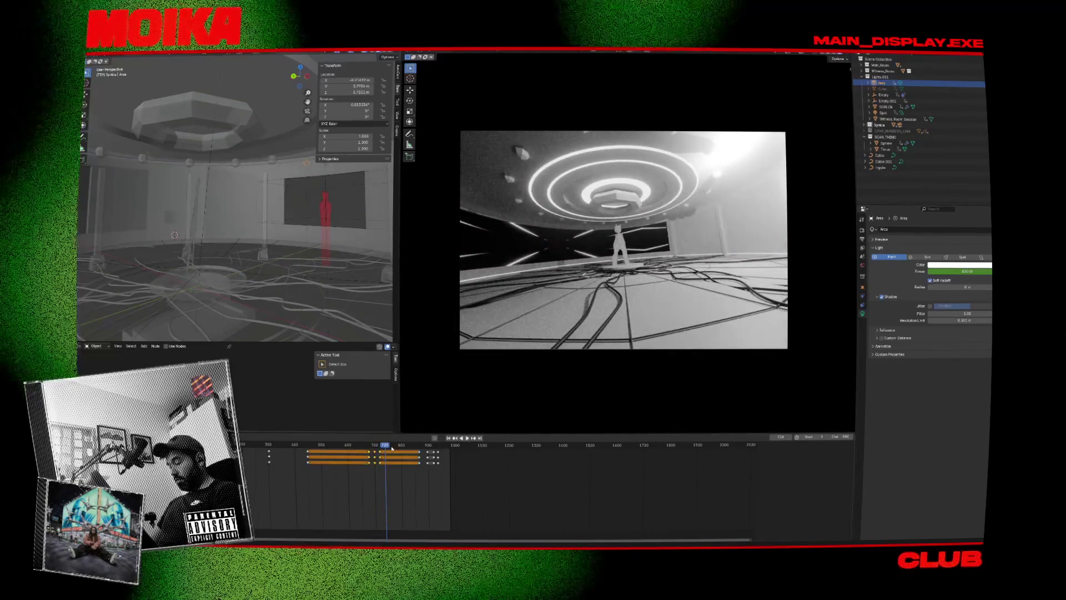
pyautogui.click(395, 446)
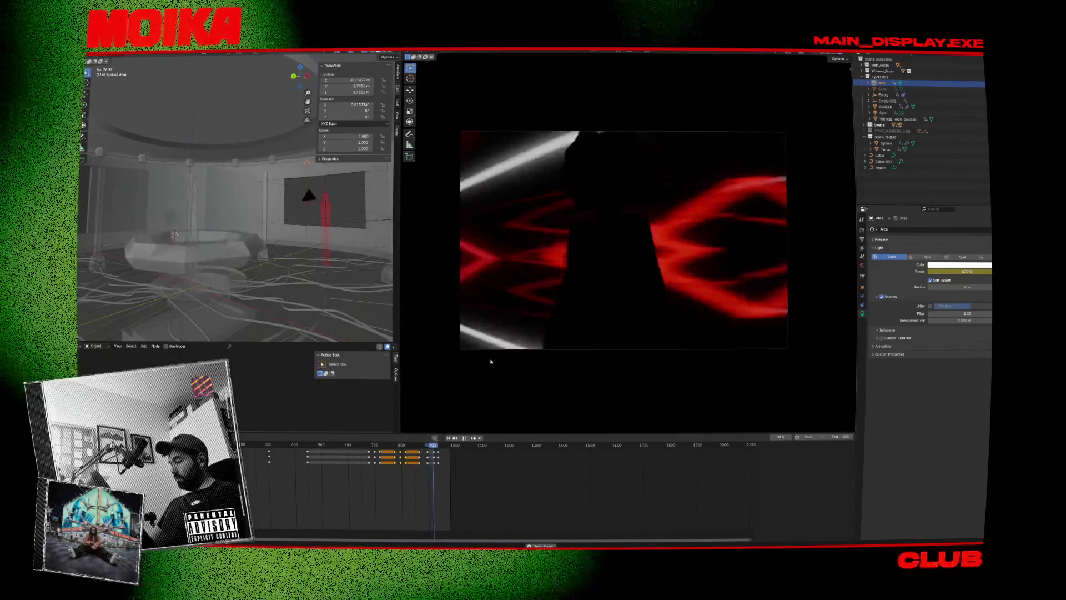
pyautogui.moveTo(427, 445); pyautogui.dragTo(419, 446)
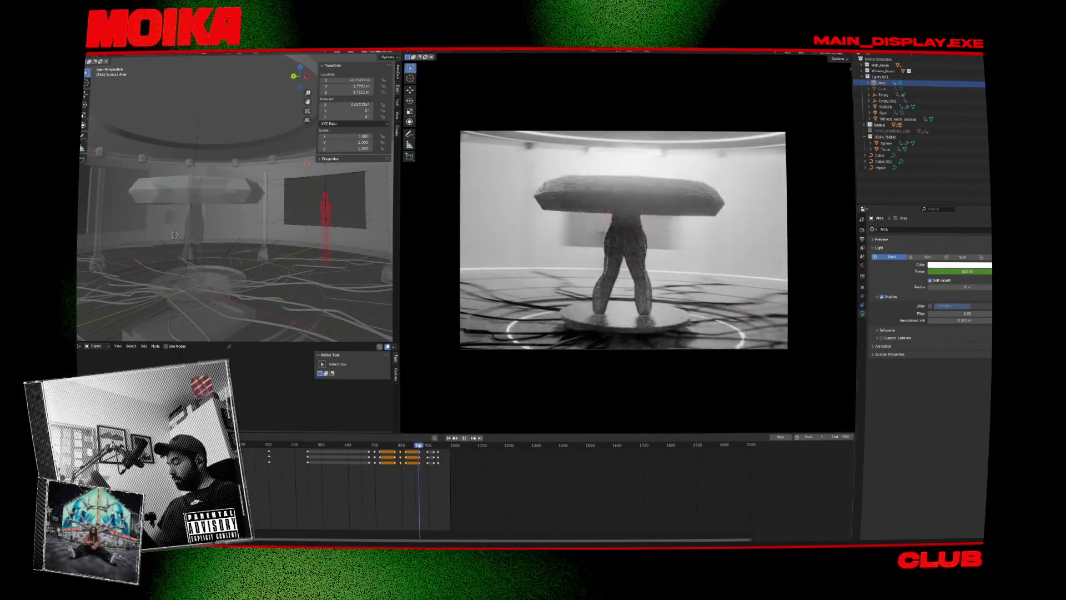
pyautogui.hotkey('ctrl', 's')
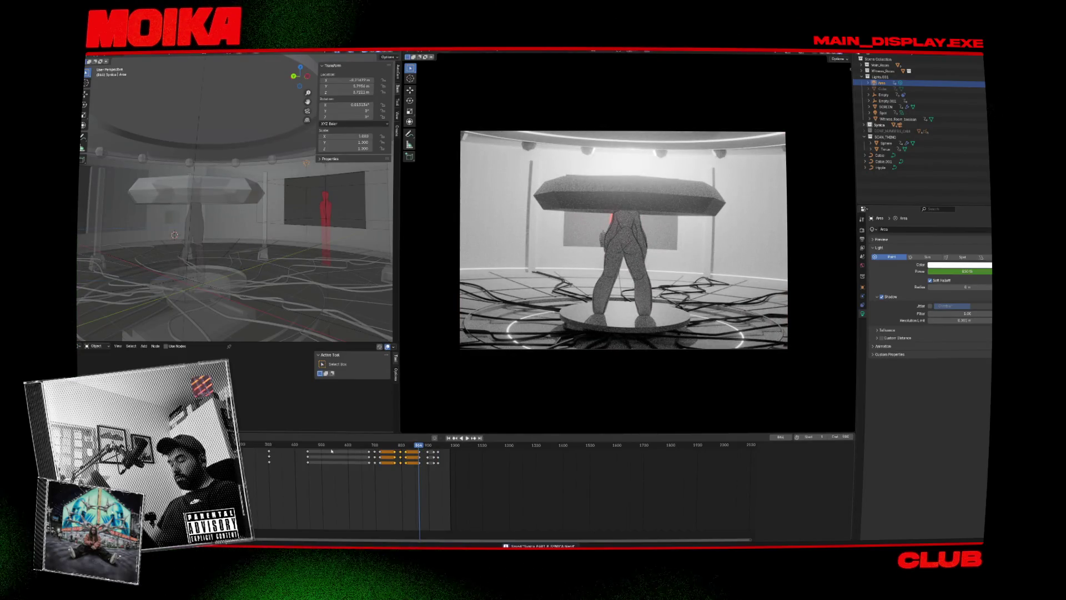
# Replay the animation from about frames 689, 563 and 501 to review the shot.
pyautogui.click(315, 446)
pyautogui.press('space')
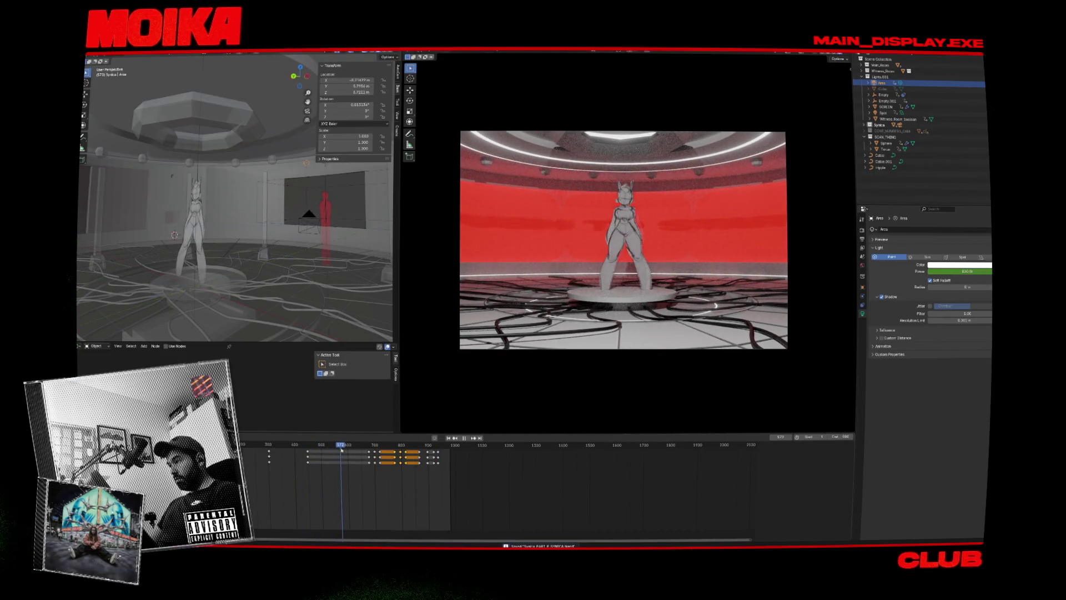
pyautogui.click(338, 447)
pyautogui.press('space')
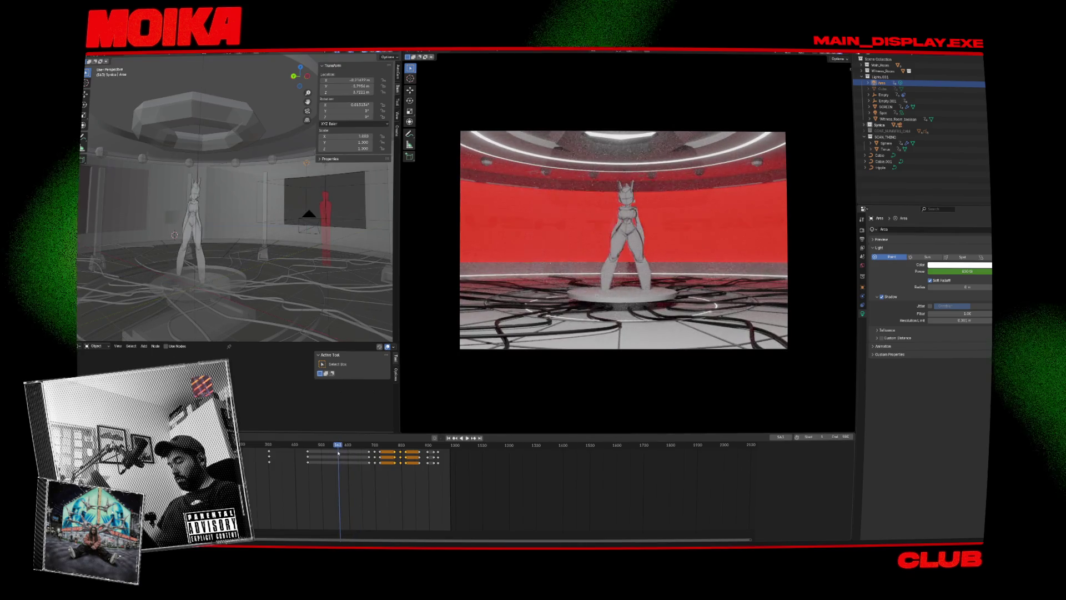
pyautogui.press('space')
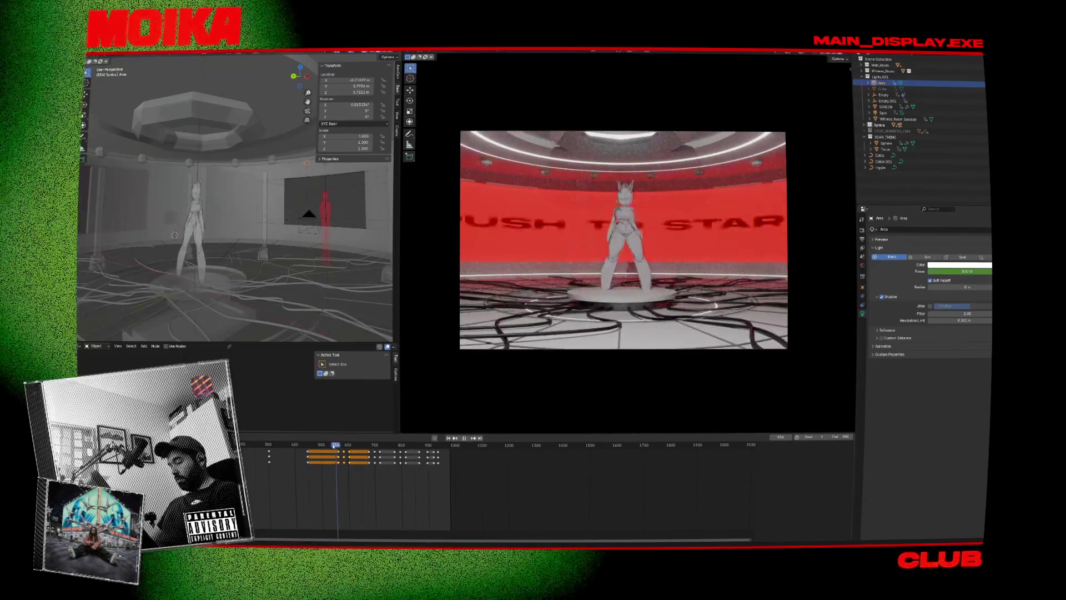
pyautogui.click(322, 446)
pyautogui.press('space')
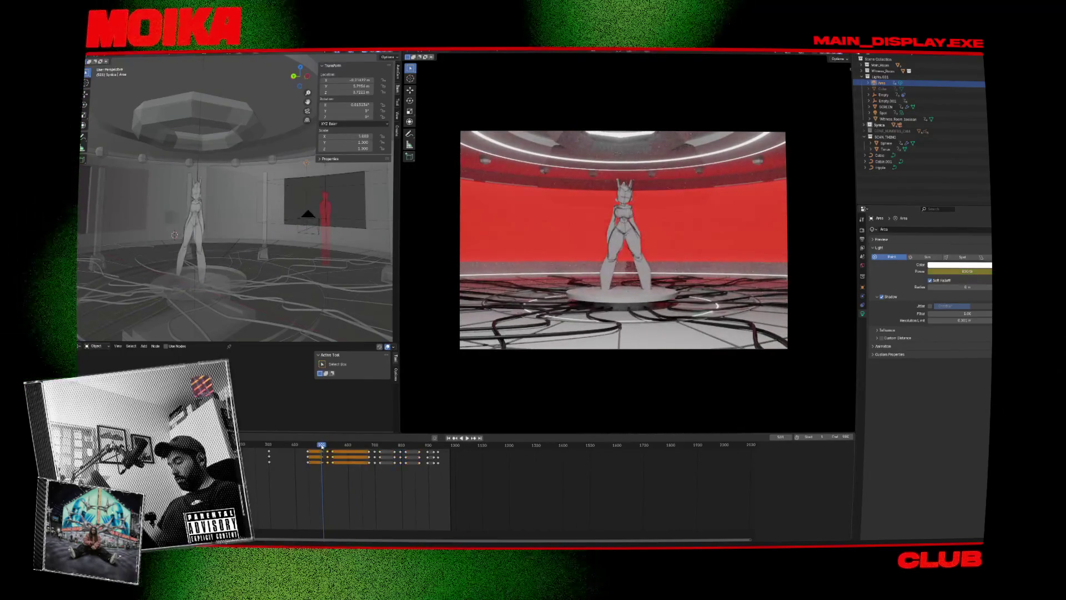
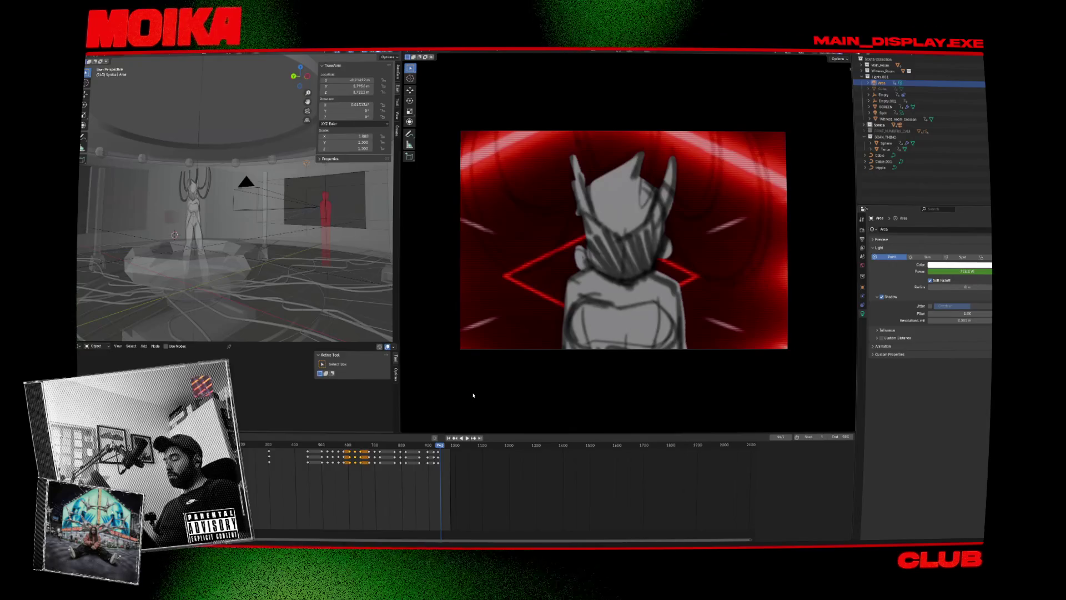
# Select the torus ring and nudge its keyframes slightly in time on the timeline.
pyautogui.click(236, 273)
pyautogui.click(413, 445)
pyautogui.press('space')
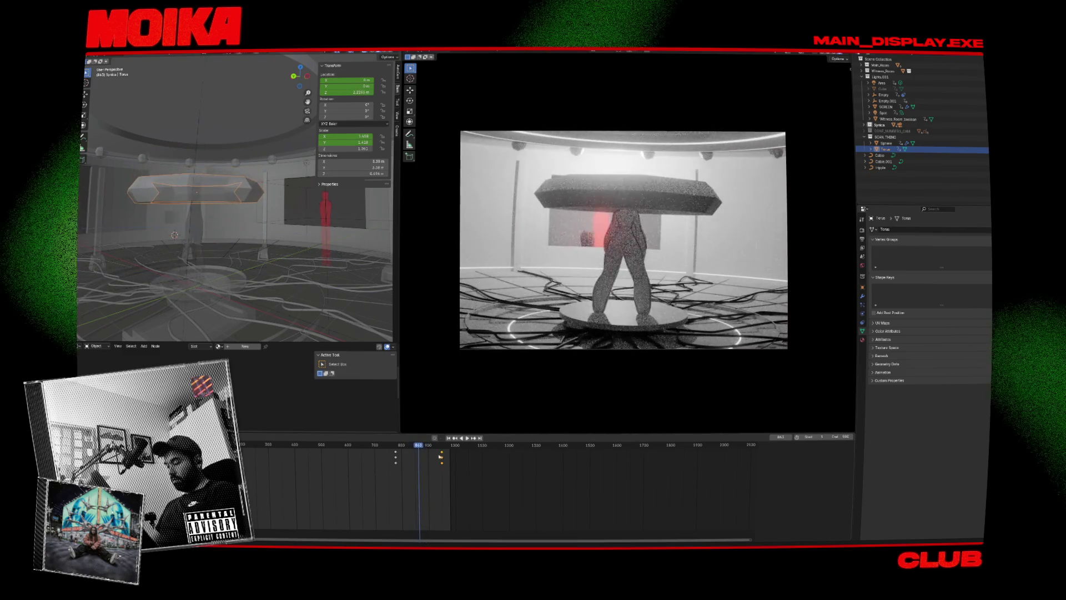
pyautogui.press('g')
pyautogui.click(440, 455)
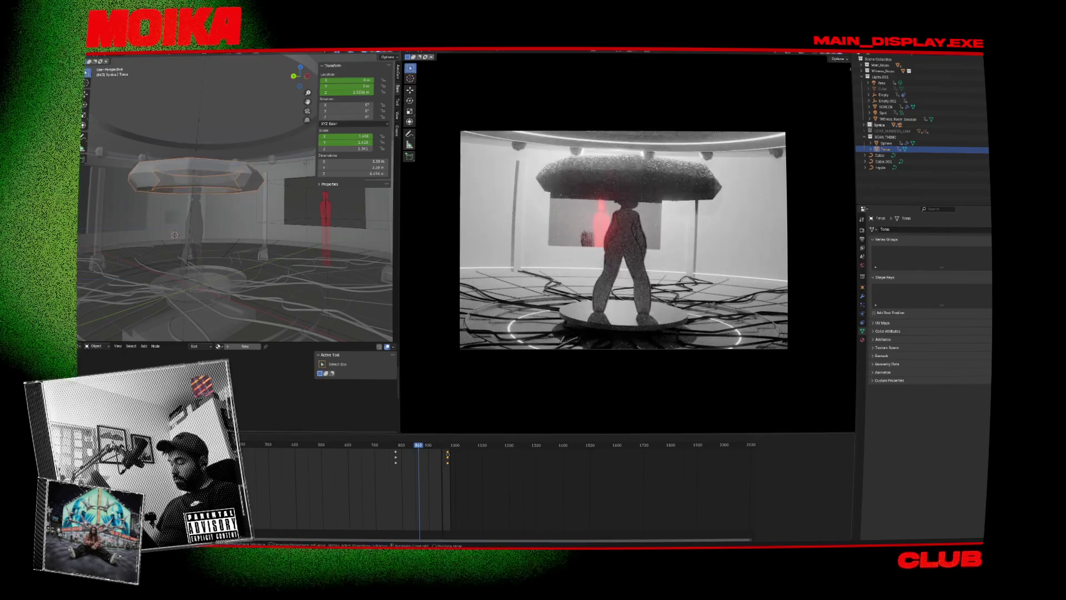
# Save the blend file and switch the lower area to the Graph Editor.
pyautogui.hotkey('ctrl', 's')
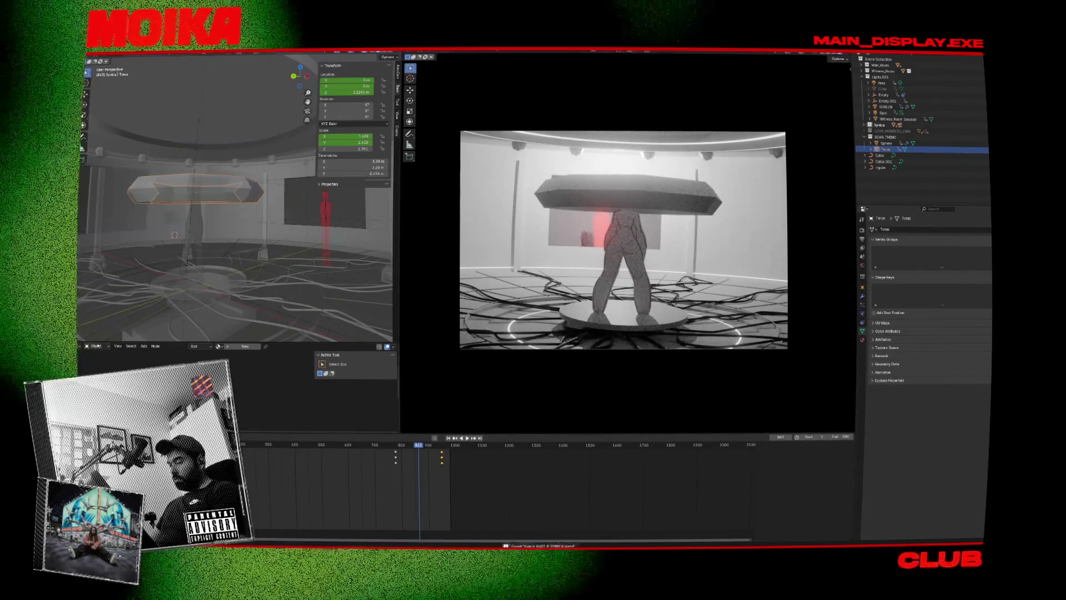
pyautogui.click(80, 346)
pyautogui.click(158, 376)
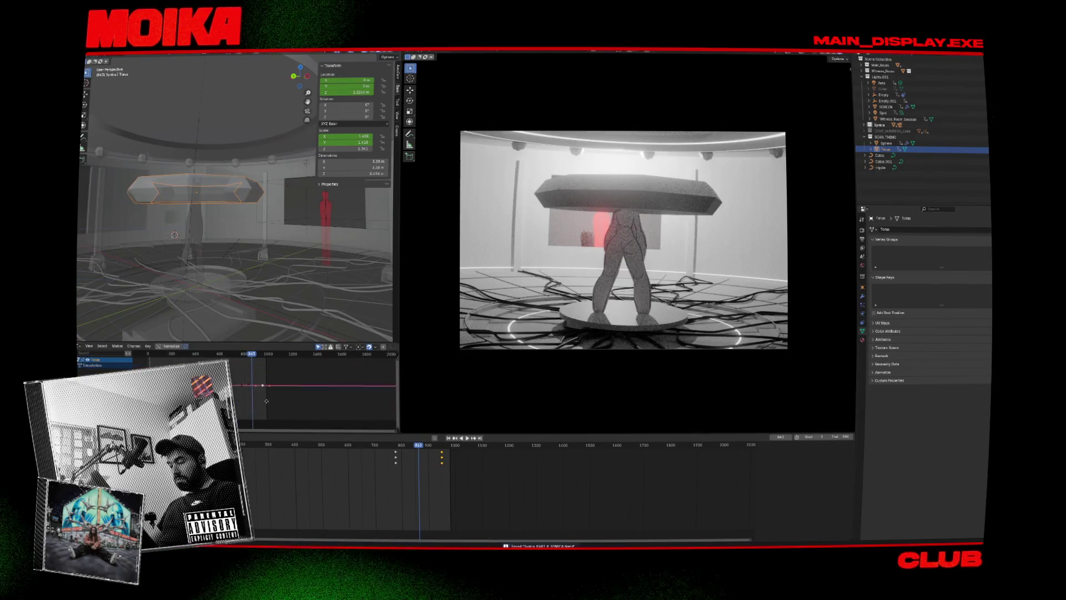
# Raise a key on the torus's animation curve so the torus lifts higher.
pyautogui.press('Home')
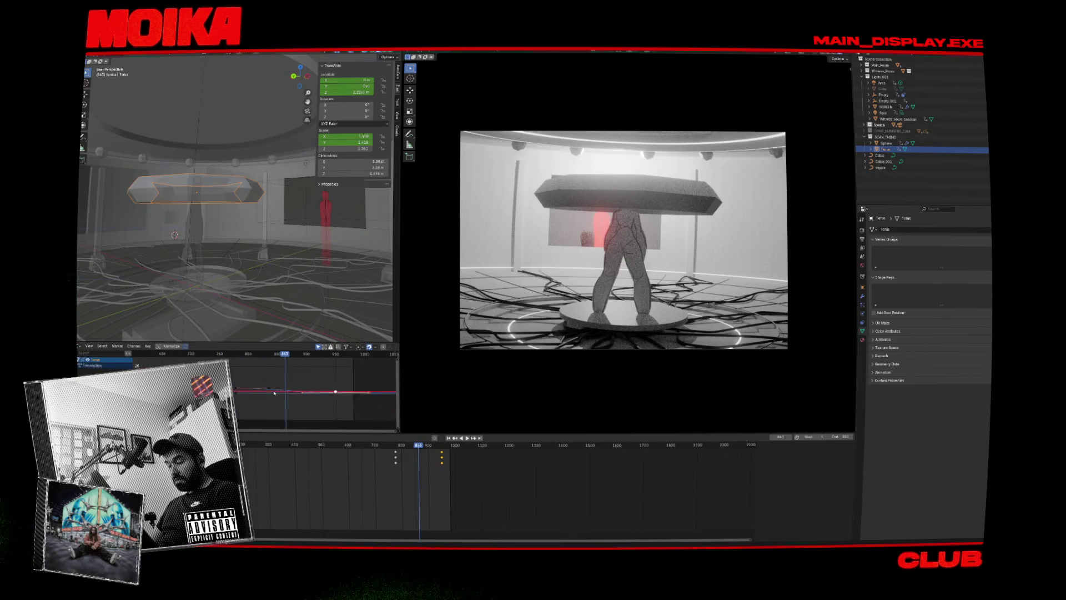
pyautogui.click(270, 387)
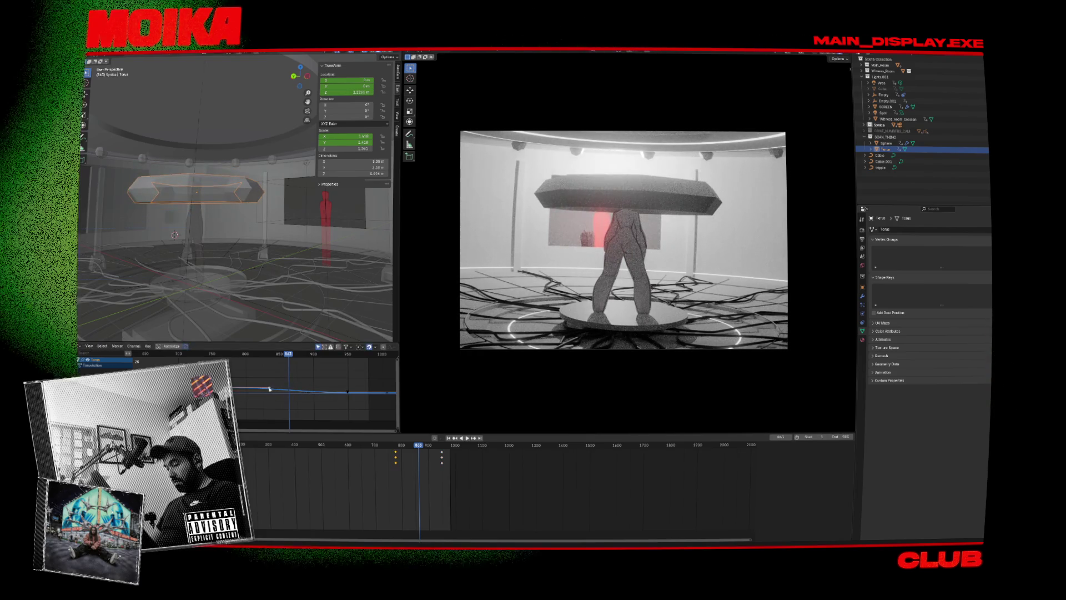
pyautogui.press('g')
pyautogui.click(329, 393)
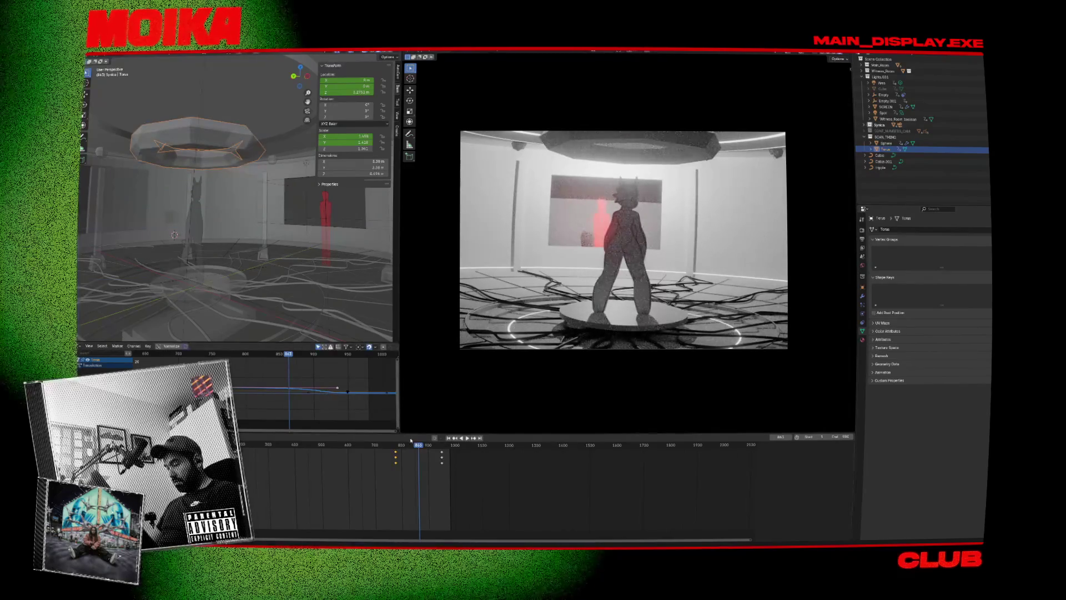
# Play back and scrub between frames 760 and 911 to preview the raised torus.
pyautogui.press('space')
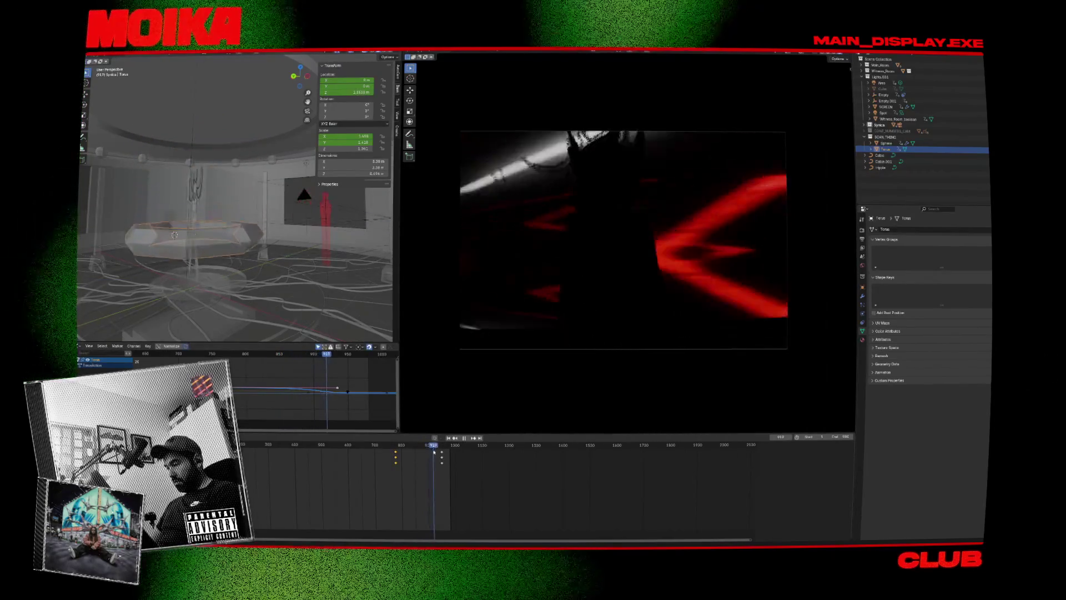
pyautogui.moveTo(435, 451); pyautogui.dragTo(432, 453)
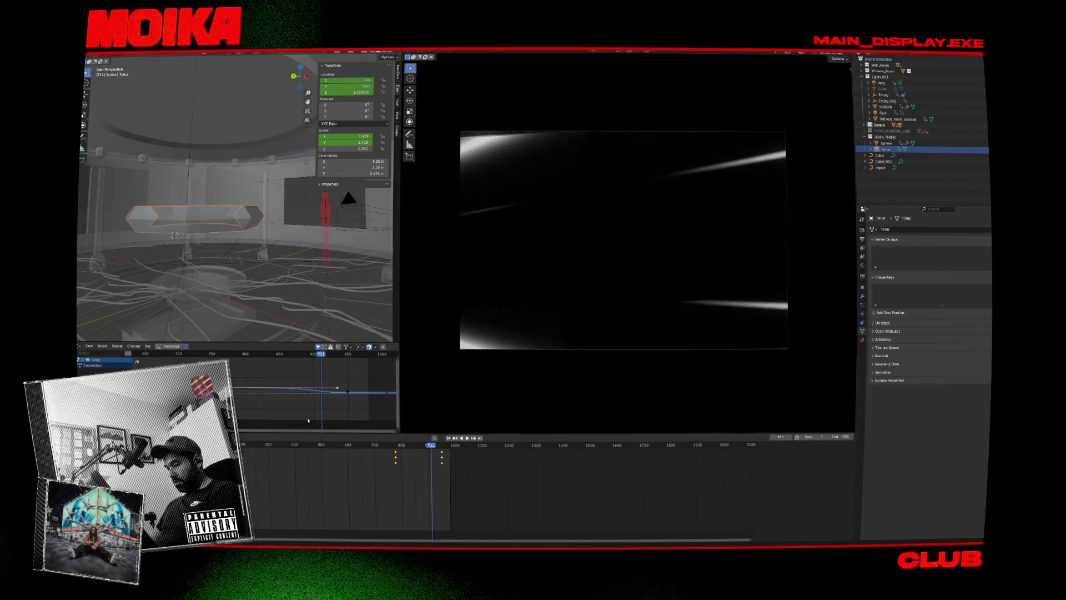
pyautogui.moveTo(351, 396)
pyautogui.mouseDown()
pyautogui.moveTo(296, 390)
pyautogui.moveTo(317, 392)
pyautogui.mouseUp()
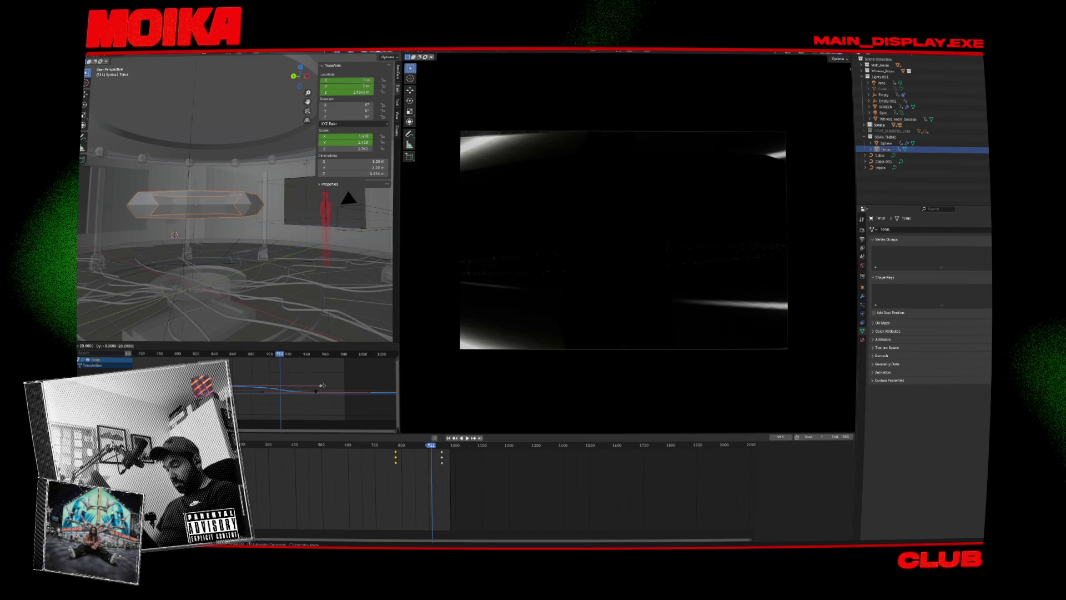
pyautogui.press('space')
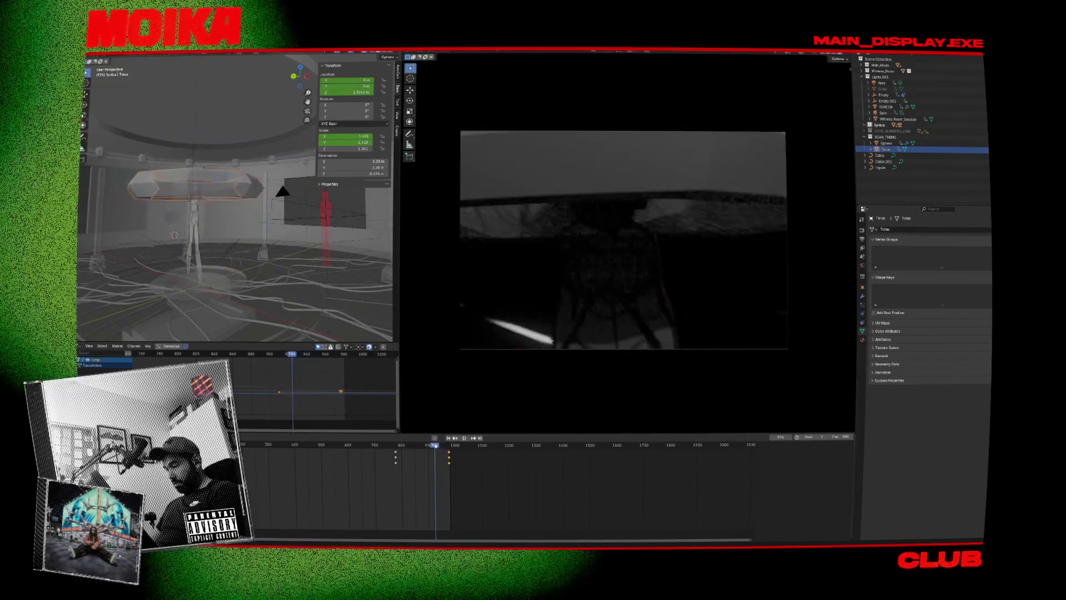
pyautogui.press('space')
pyautogui.press('space')
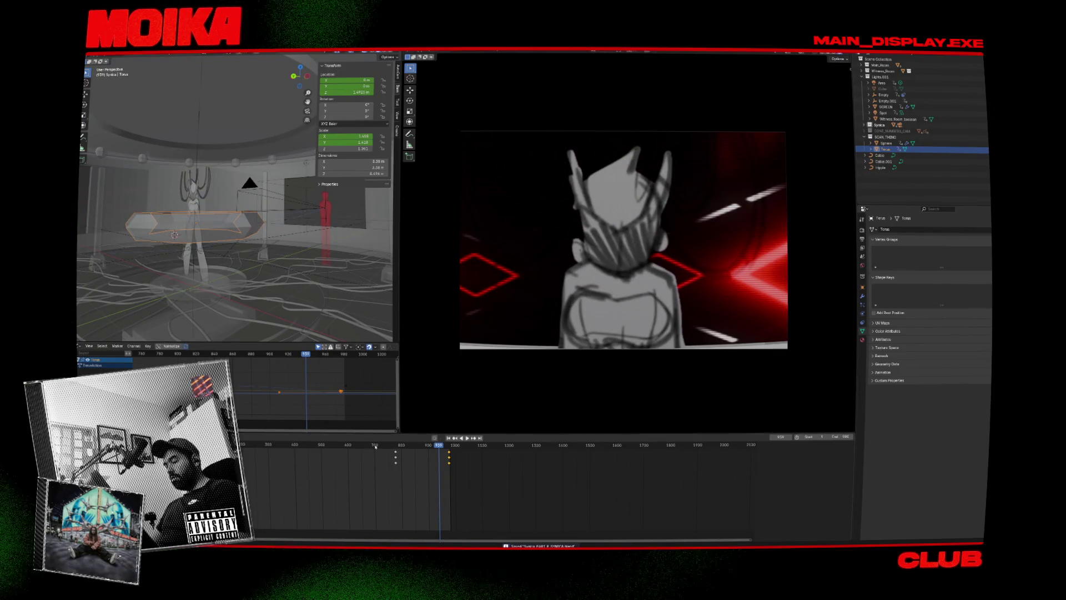
pyautogui.click(391, 446)
pyautogui.press('space')
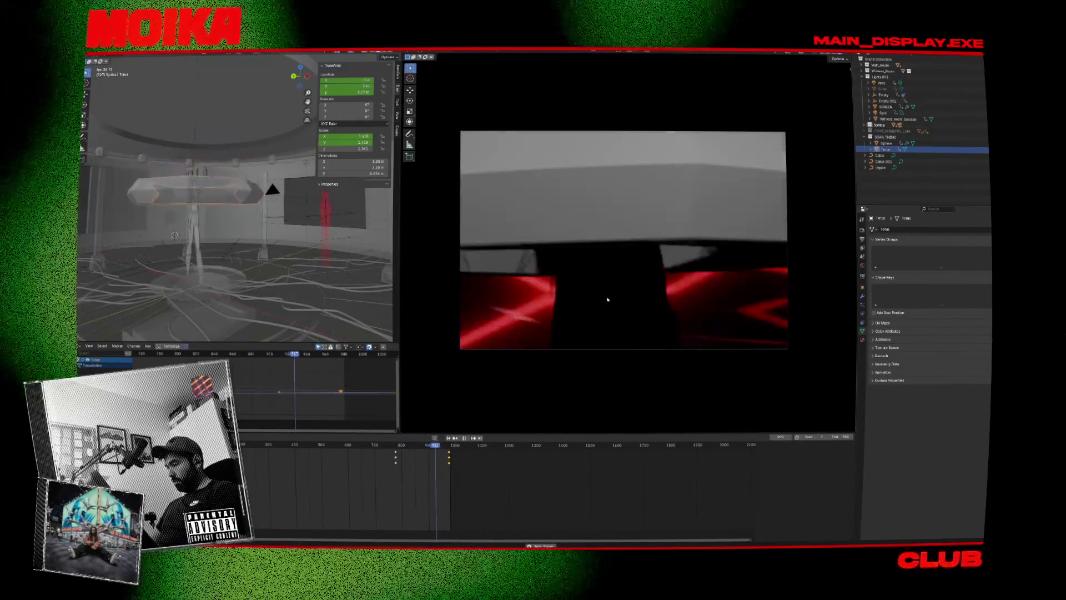
pyautogui.click(465, 438)
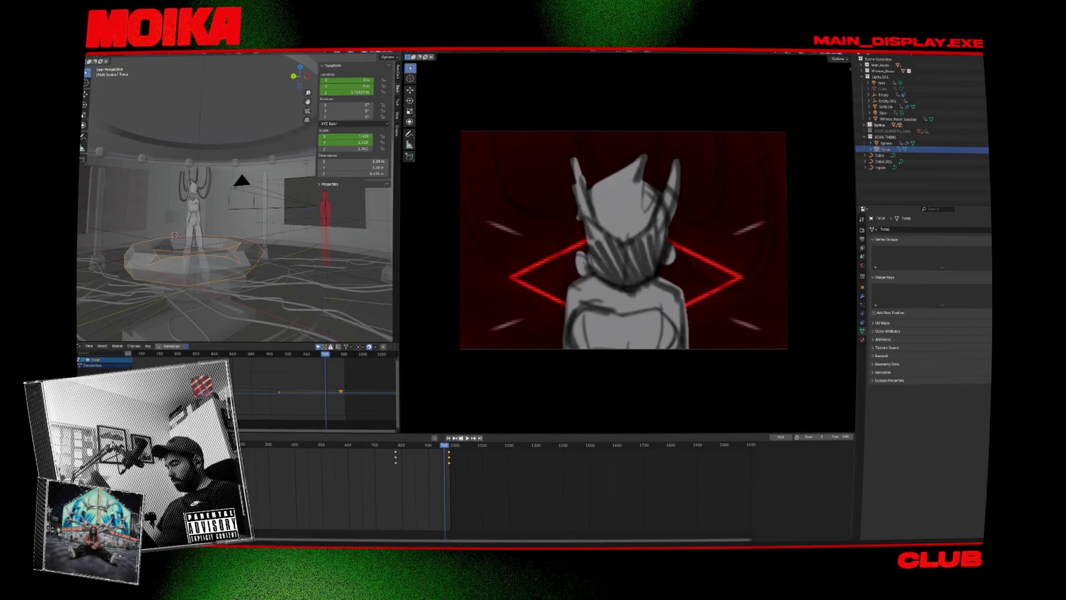
pyautogui.click(400, 444)
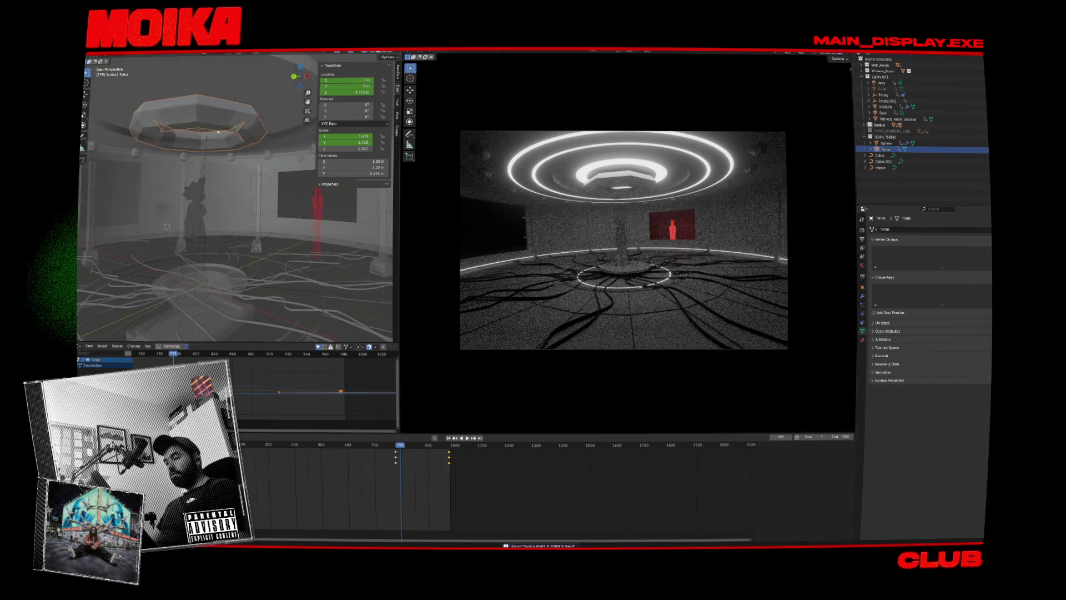
# Apply Shade Smooth to the torus ring up near the ceiling.
pyautogui.moveTo(213, 136); pyautogui.dragTo(229, 134)
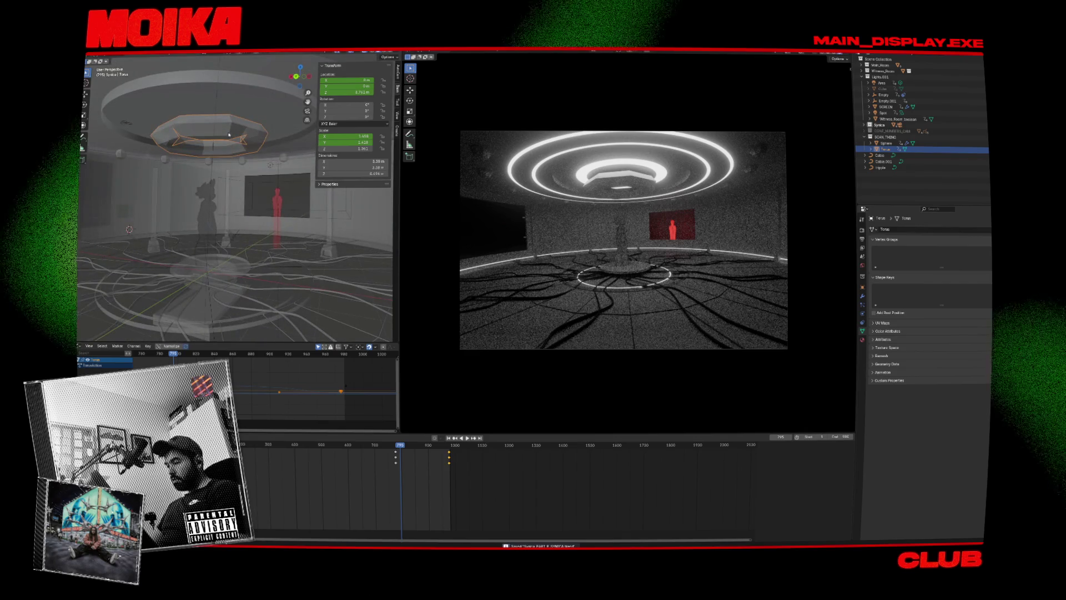
pyautogui.rightClick(228, 129)
pyautogui.click(226, 126)
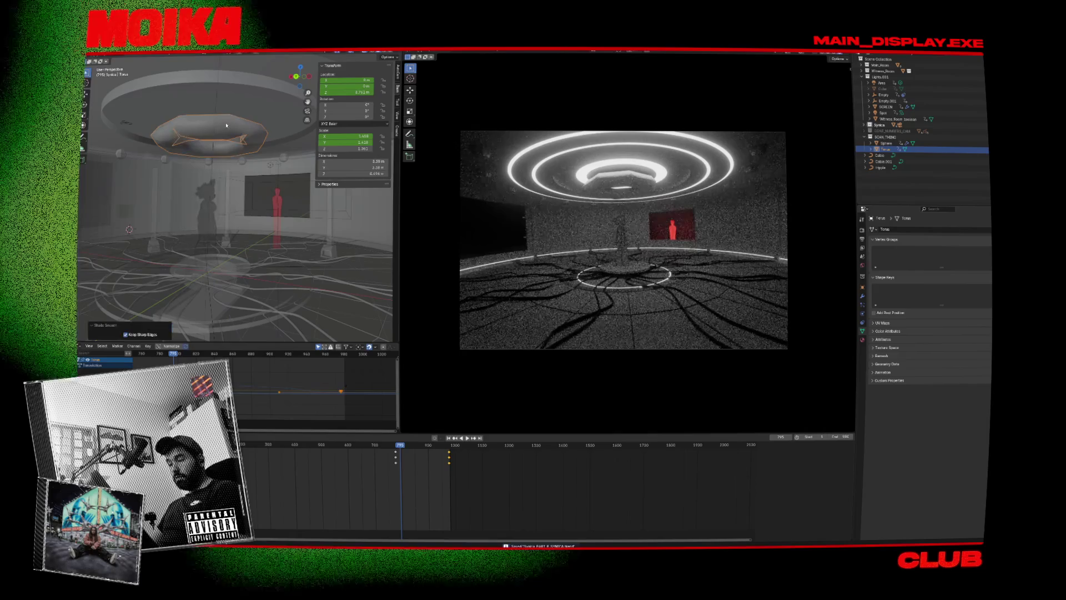
pyautogui.click(227, 126)
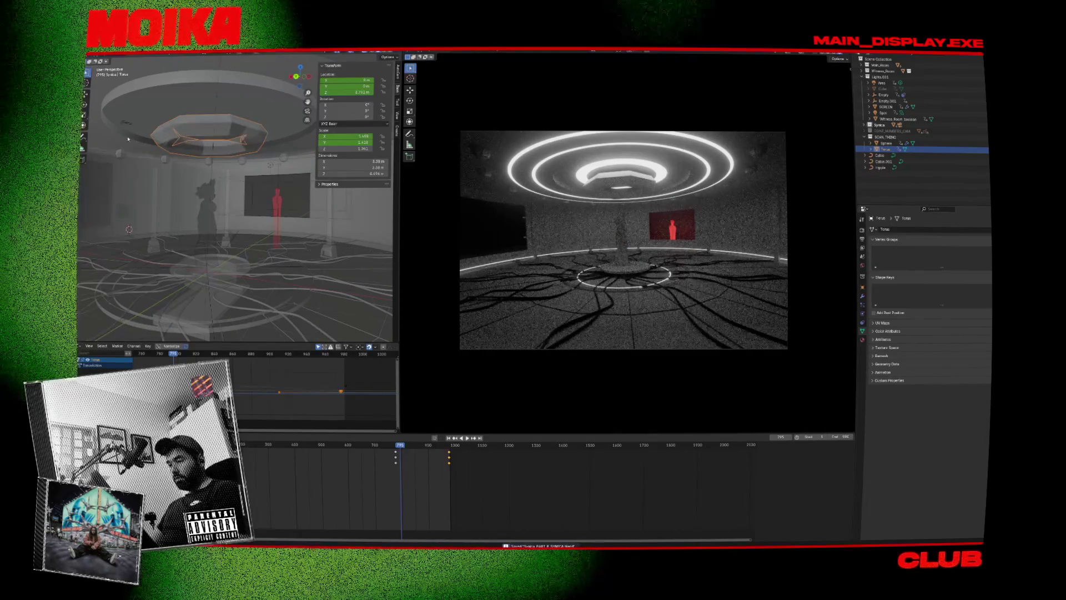
pyautogui.moveTo(128, 139)
pyautogui.mouseDown()
pyautogui.moveTo(160, 141)
pyautogui.moveTo(183, 125)
pyautogui.mouseUp()
# Create a Cablerator cable running from the sphere up to the ceiling.
pyautogui.click(190, 119)
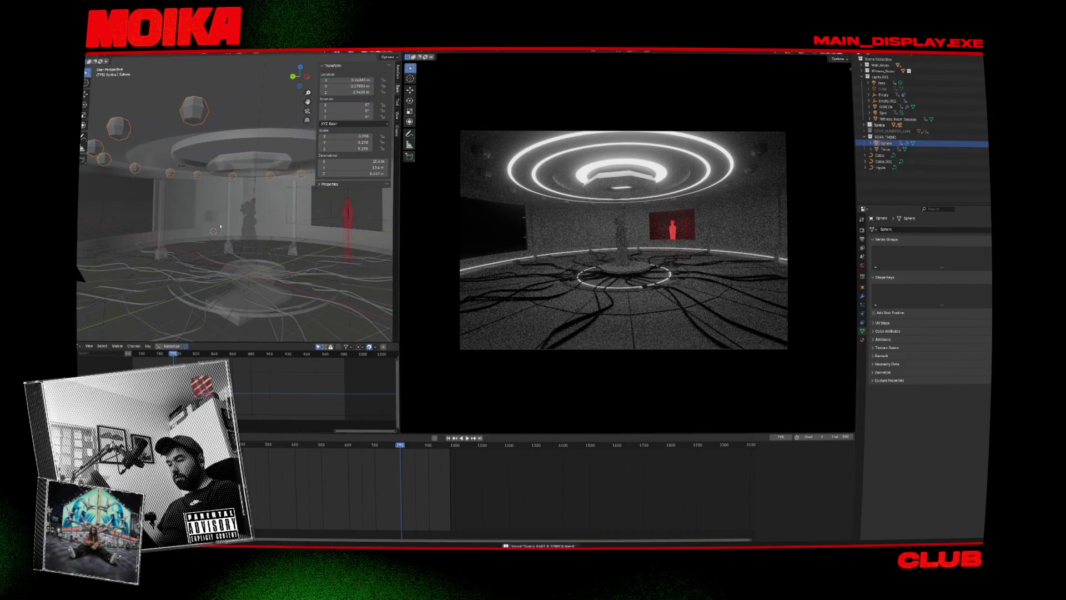
pyautogui.hotkey('shift', 'alt', 'c')
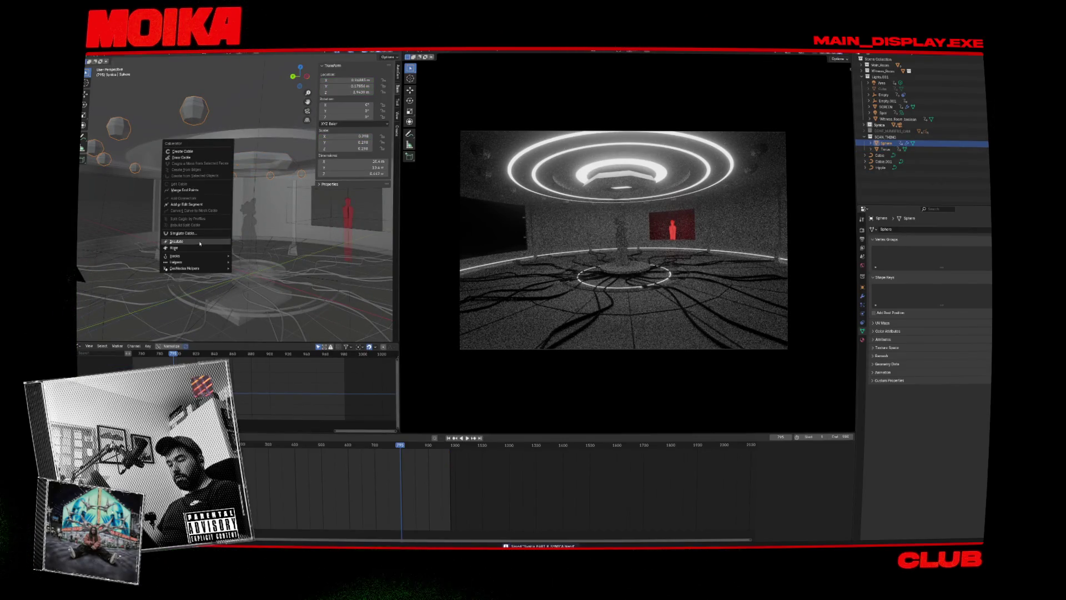
pyautogui.click(199, 154)
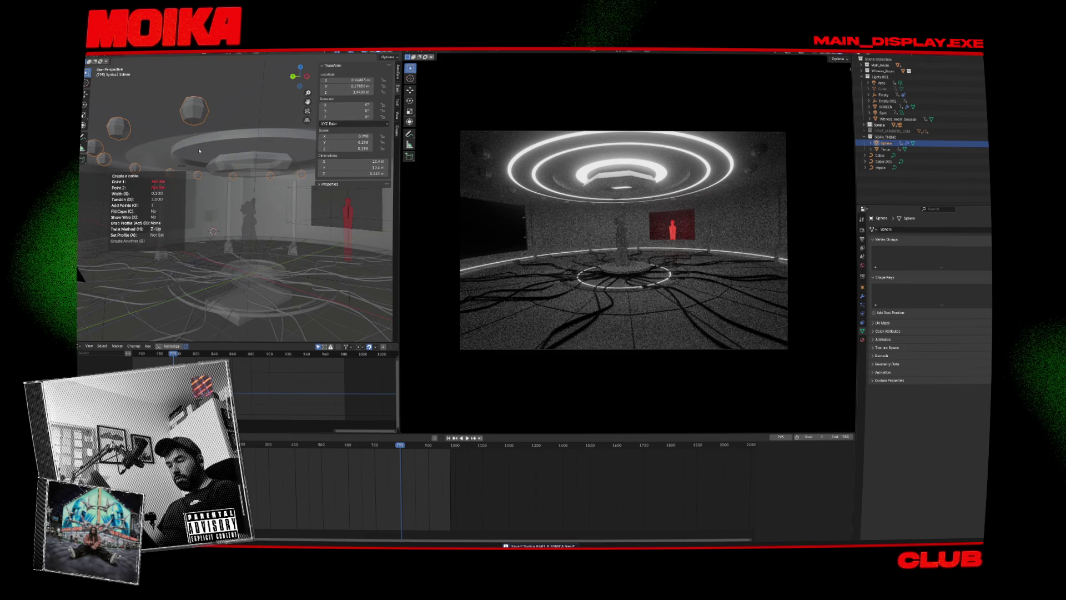
pyautogui.click(196, 122)
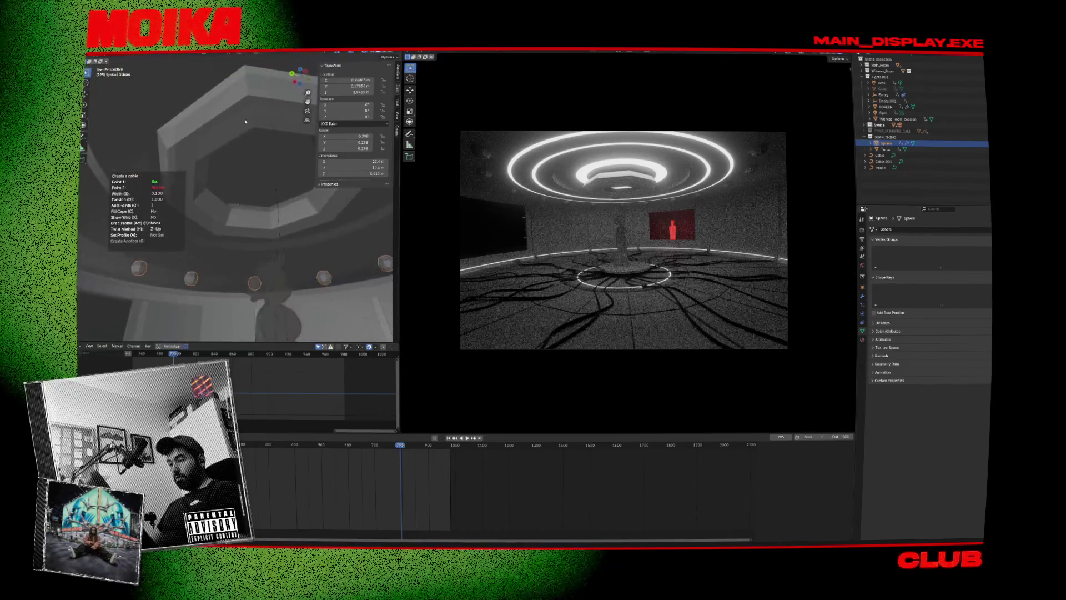
pyautogui.click(255, 121)
pyautogui.moveTo(255, 121)
pyautogui.mouseDown()
pyautogui.moveTo(288, 221)
pyautogui.moveTo(225, 222)
pyautogui.mouseUp()
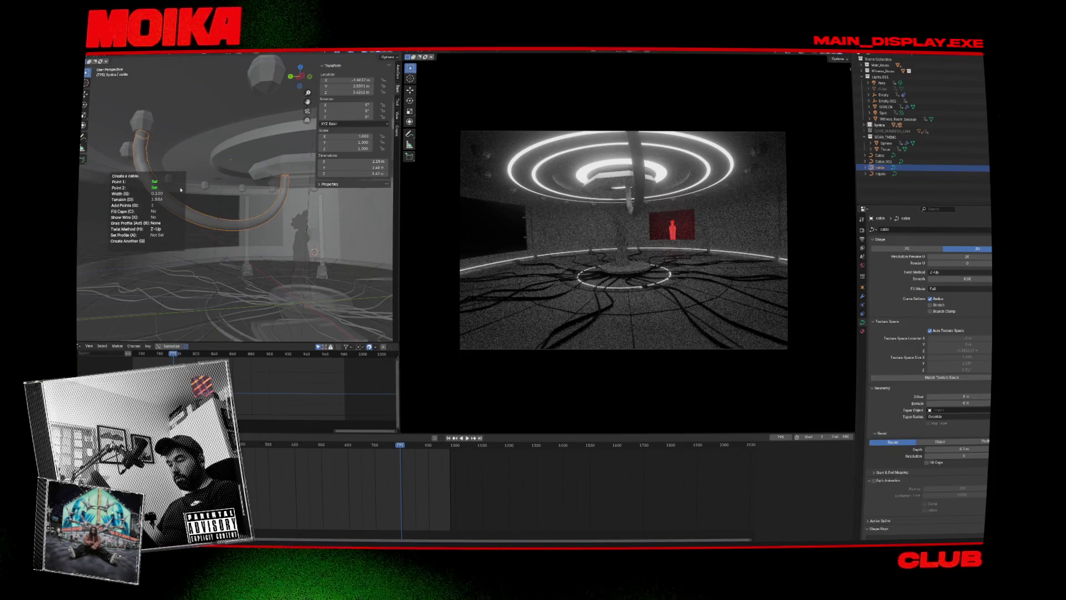
# Set the new cable's width to 0.05 and Add Points to 3.
pyautogui.press('s')
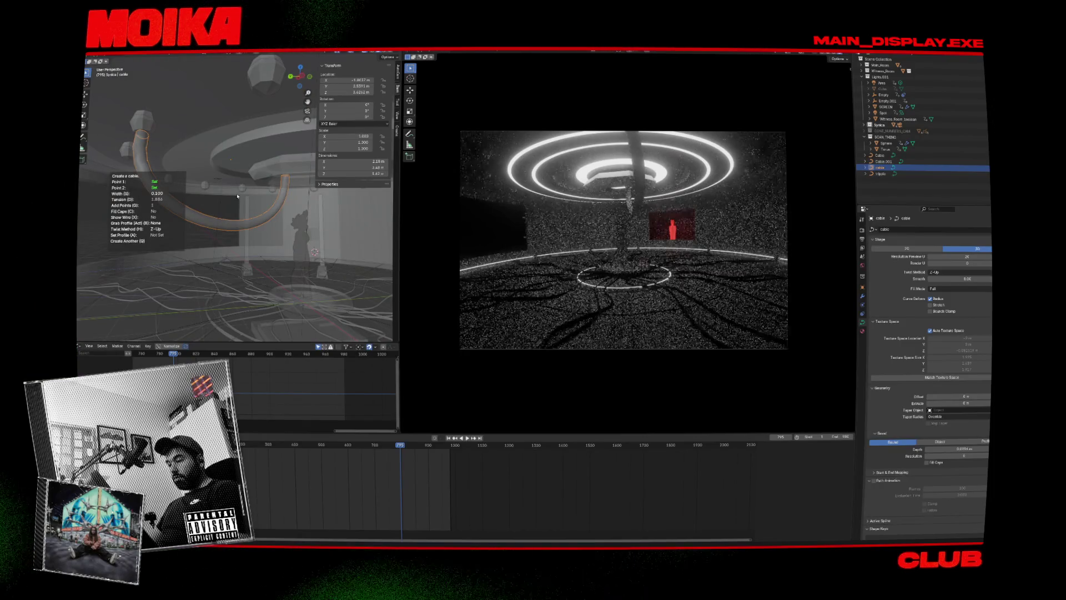
pyautogui.write('0.05')
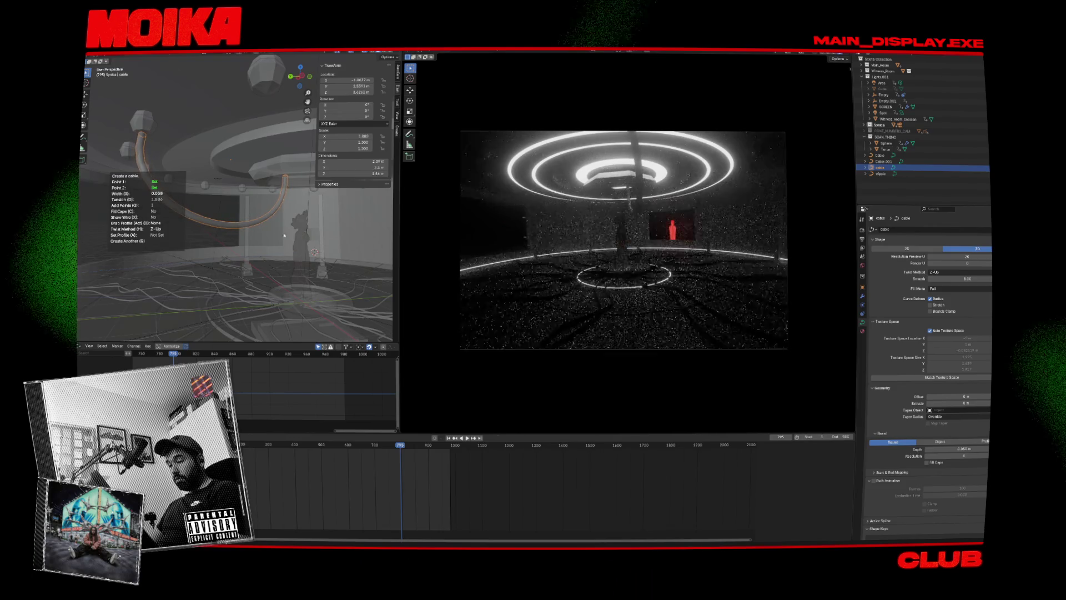
pyautogui.write('s')
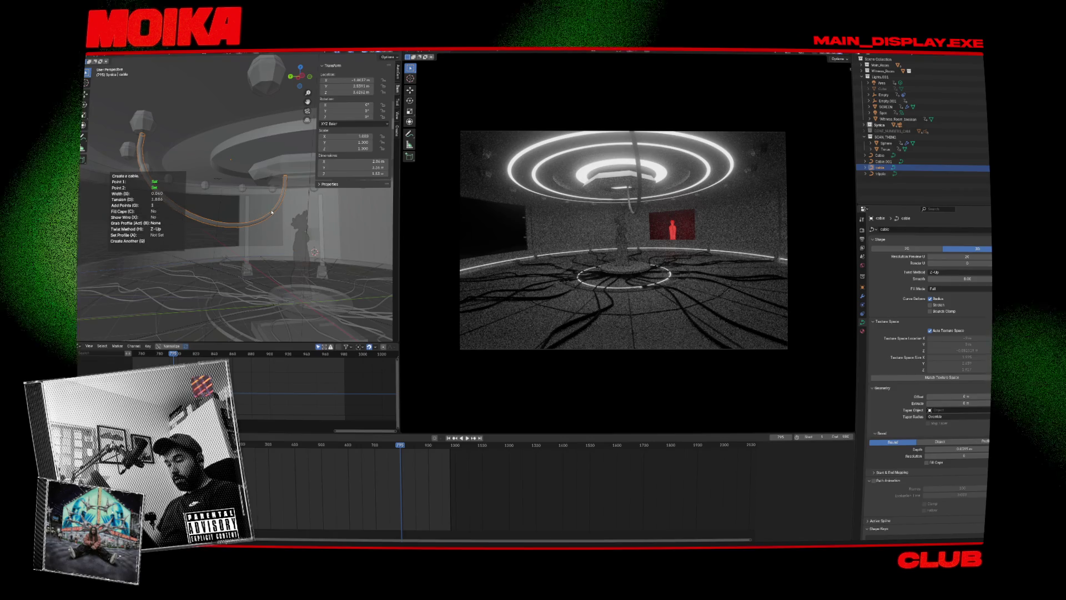
pyautogui.scroll(2, 226, 210)
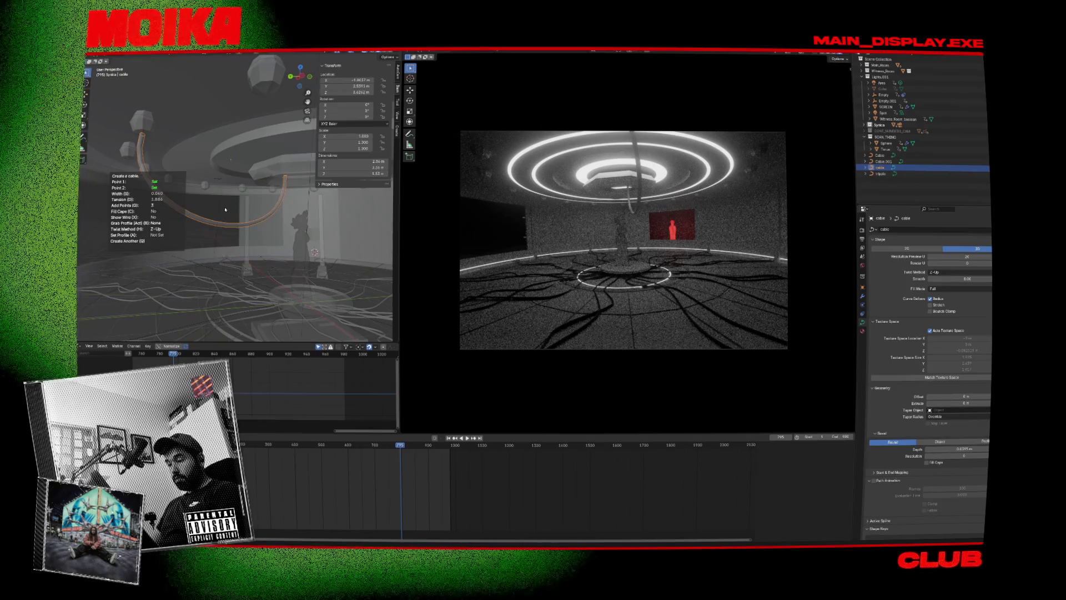
pyautogui.scroll(-1, 226, 210)
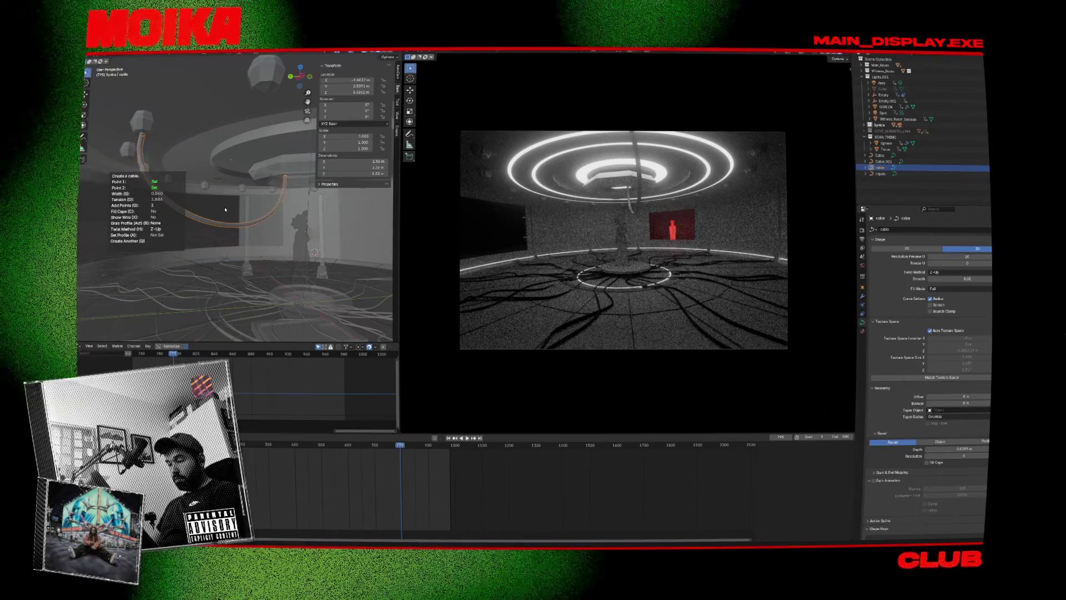
# Show the cable's wire and set its twist method to Tangent.
pyautogui.press('x')
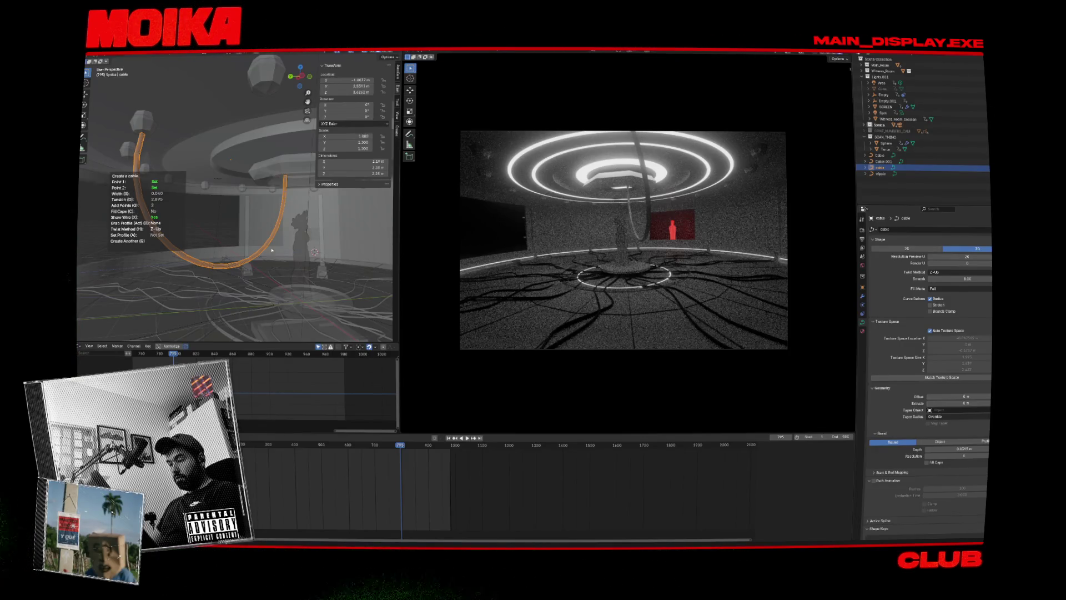
pyautogui.press('h')
pyautogui.press('h')
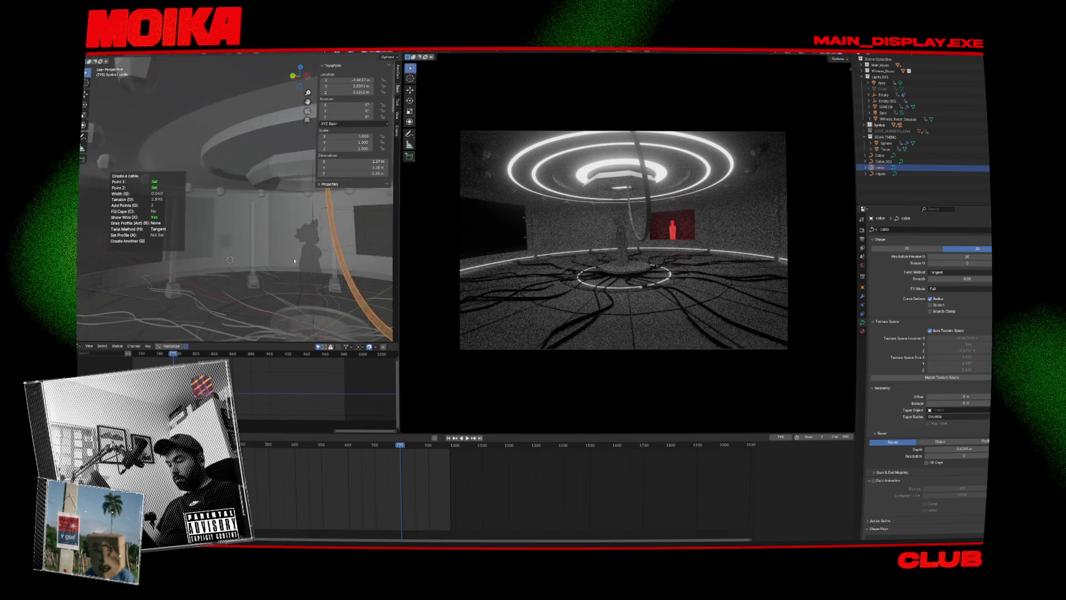
pyautogui.press('h')
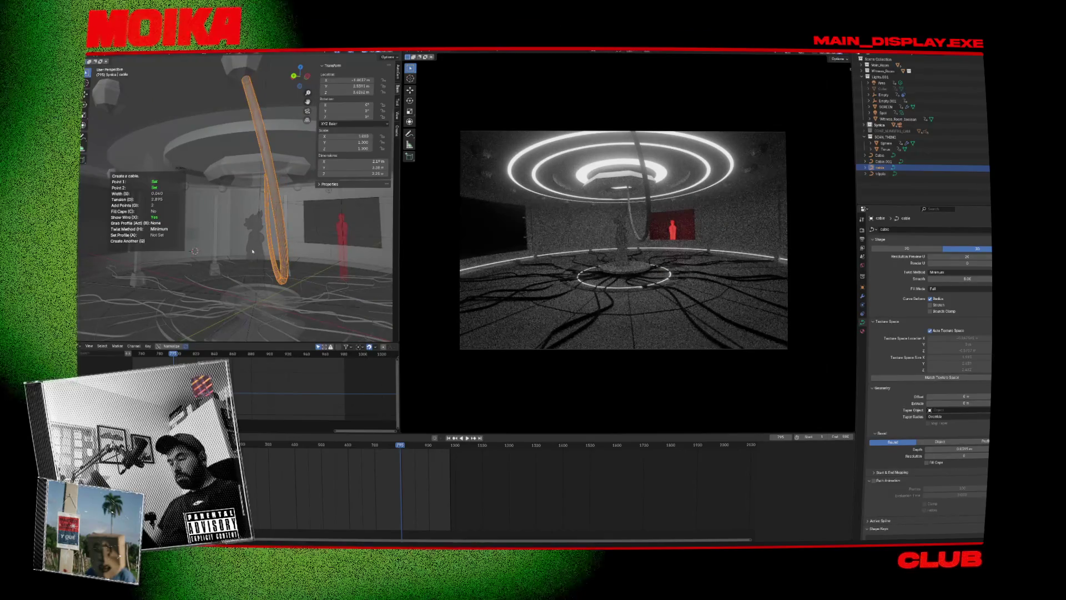
# Create several new cables between the octagon platform and the ceiling.
pyautogui.press('q')
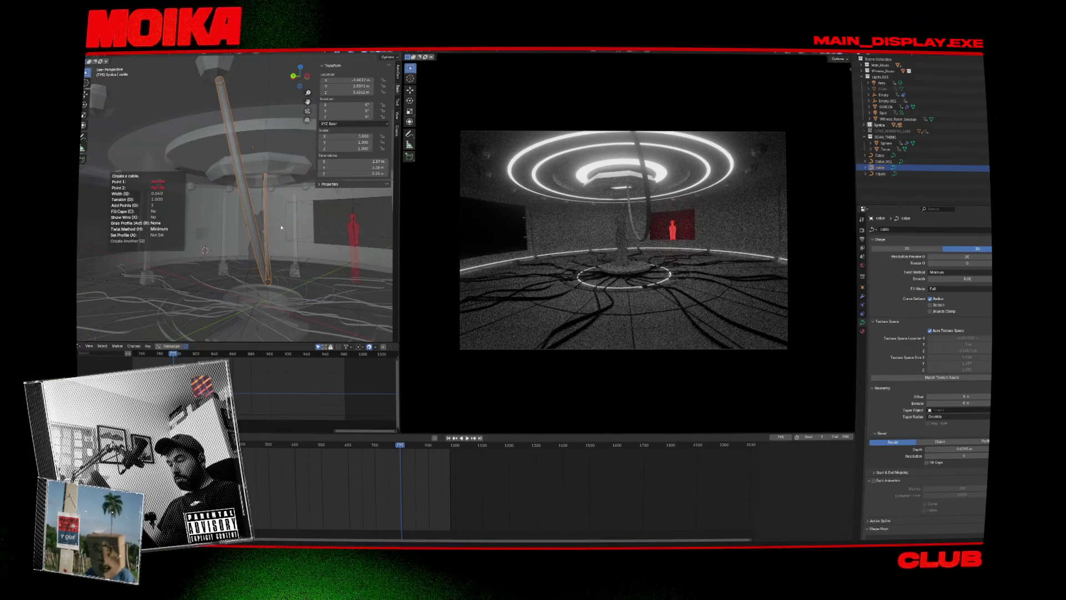
pyautogui.scroll(5, 255, 195)
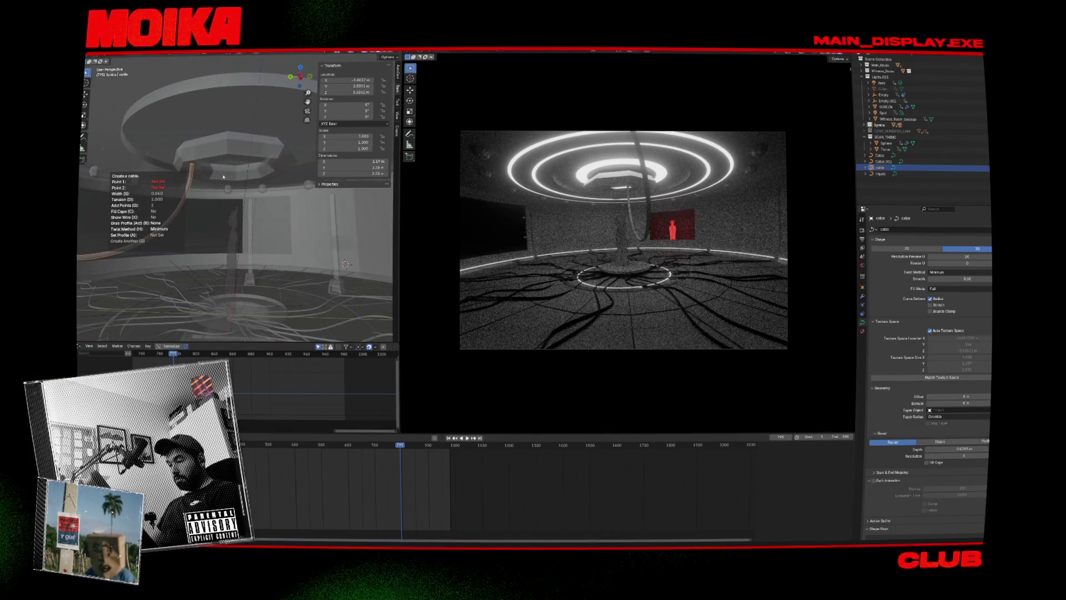
pyautogui.scroll(3, 207, 181)
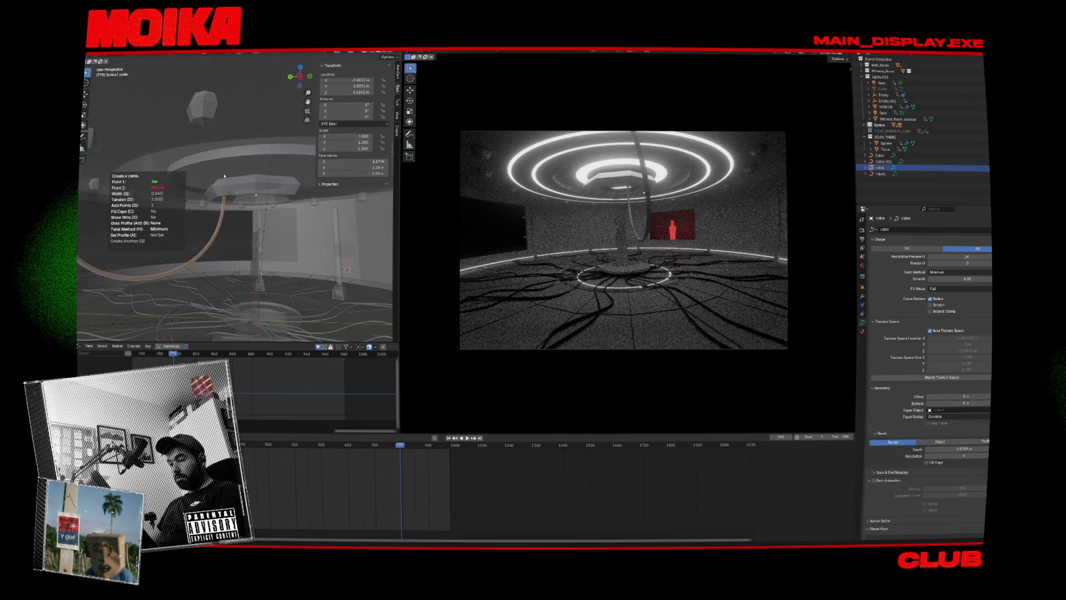
pyautogui.click(203, 127)
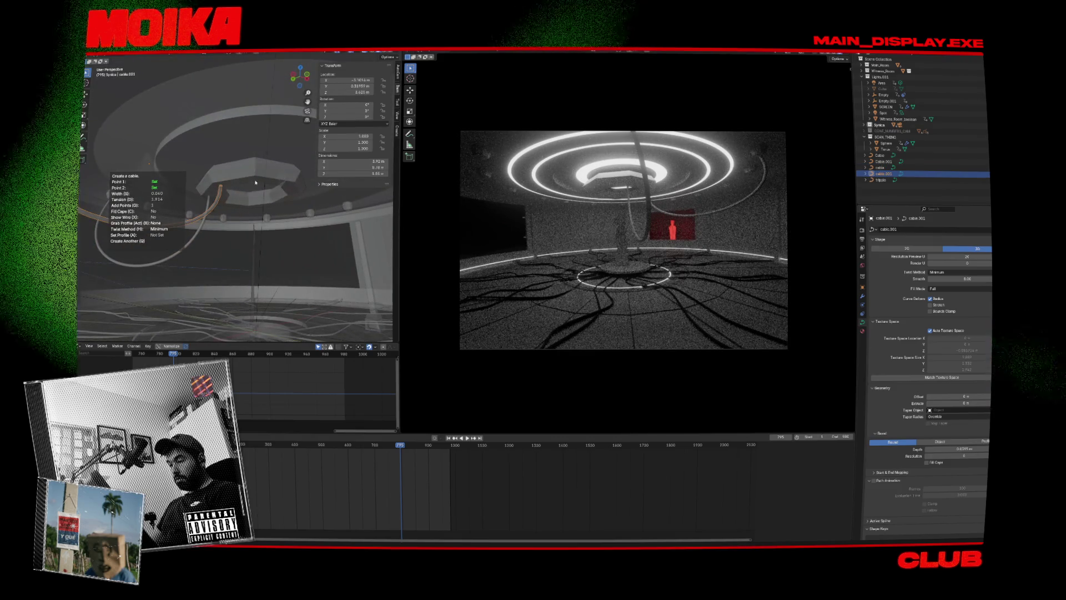
pyautogui.scroll(-2, 233, 134)
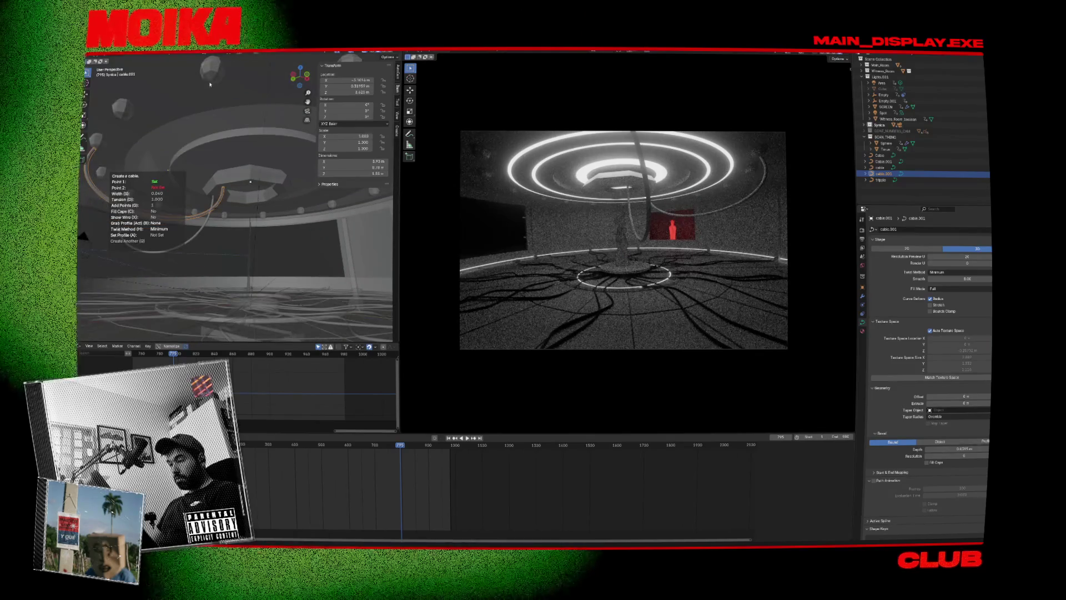
pyautogui.click(242, 187)
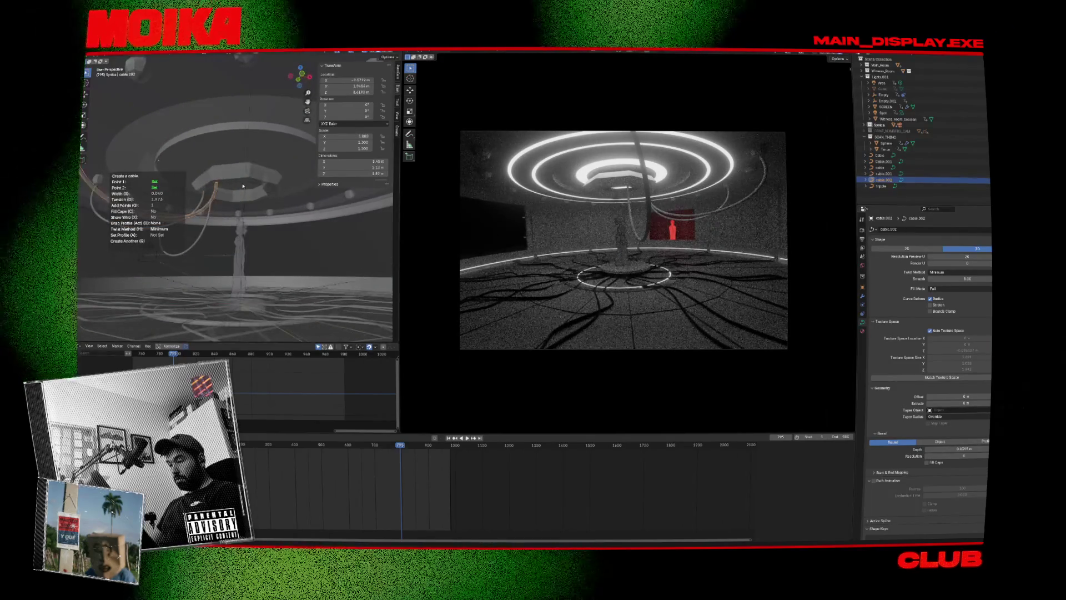
pyautogui.click(246, 65)
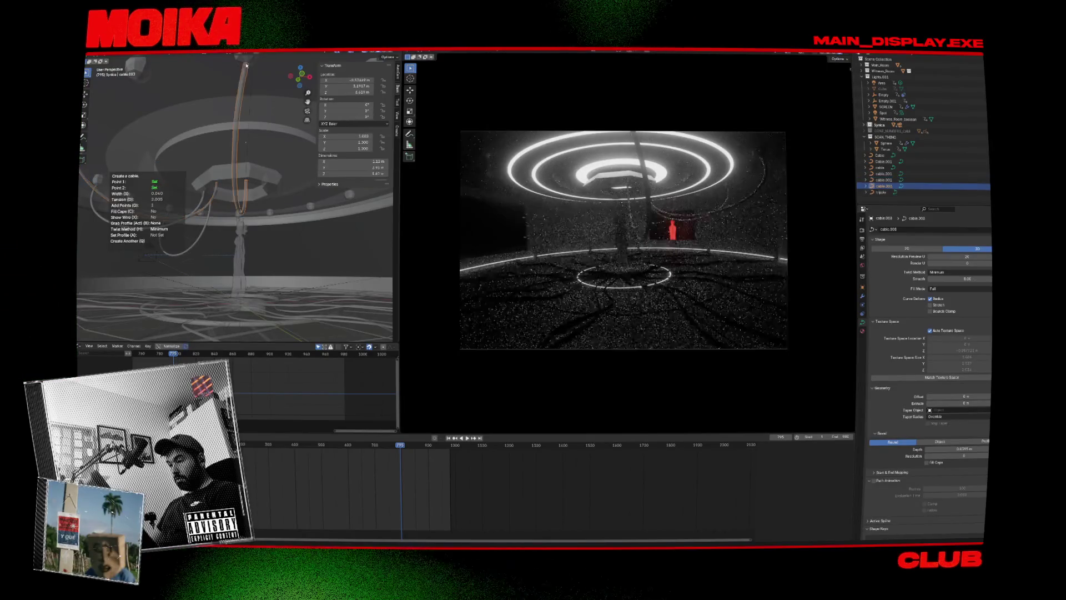
pyautogui.scroll(-2, 233, 172)
pyautogui.scroll(2, 232, 185)
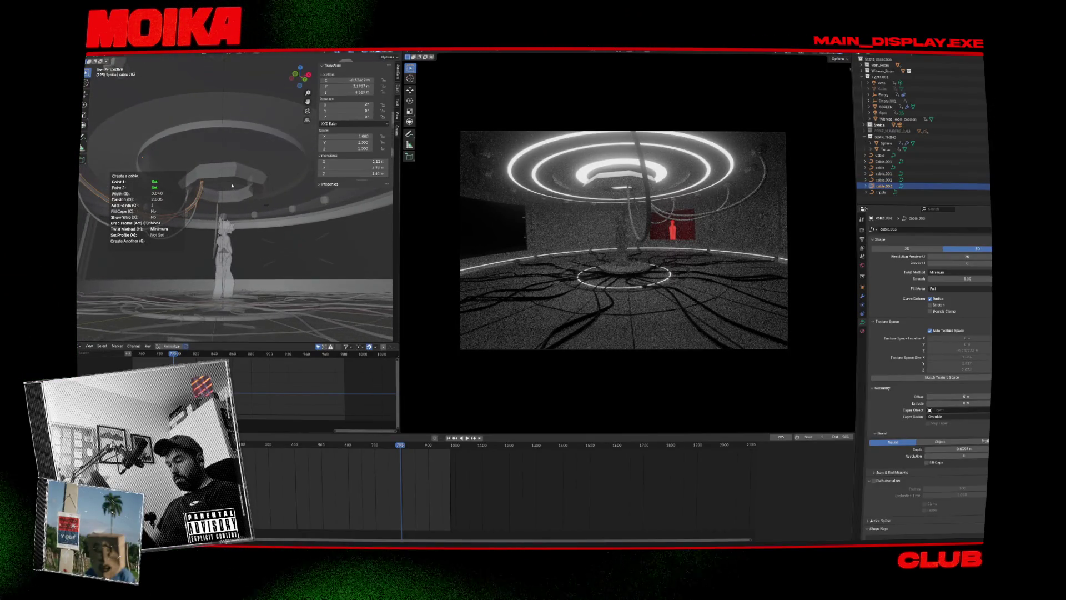
pyautogui.scroll(-2, 232, 193)
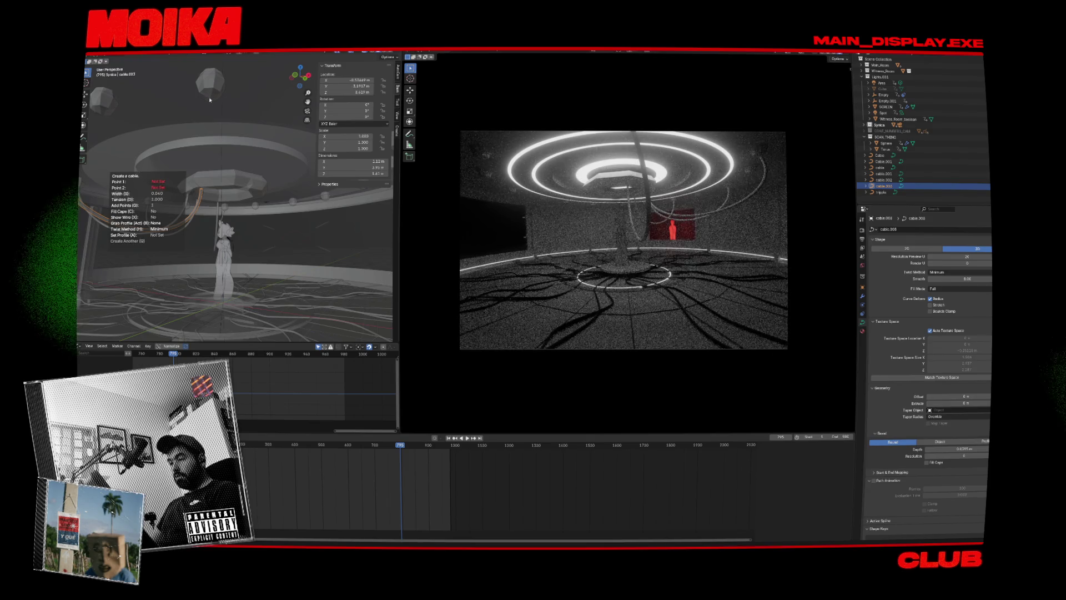
pyautogui.click(231, 186)
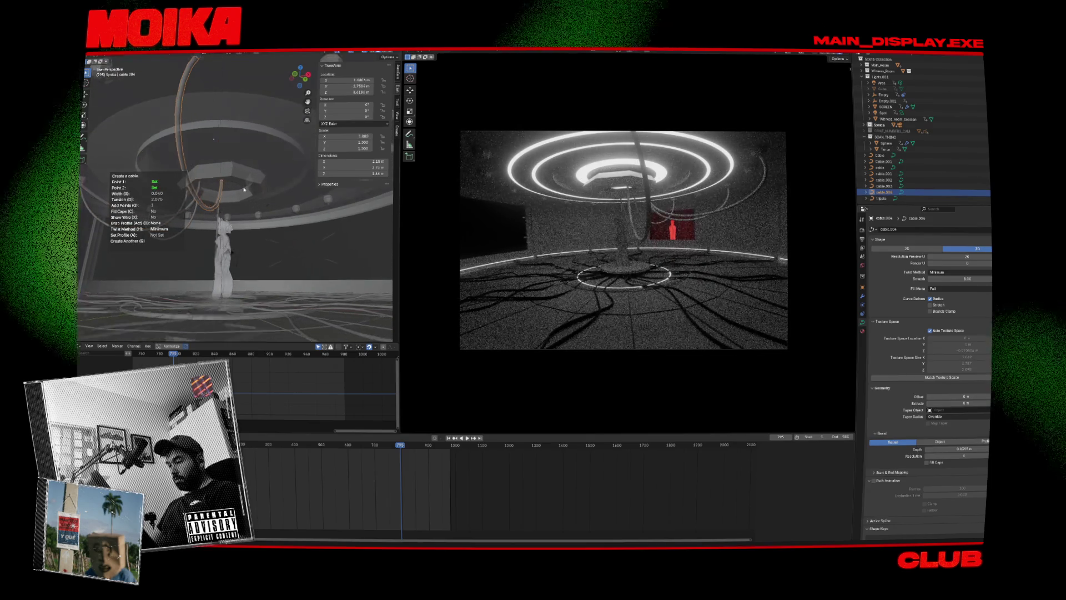
pyautogui.scroll(3, 231, 186)
pyautogui.scroll(-3, 229, 189)
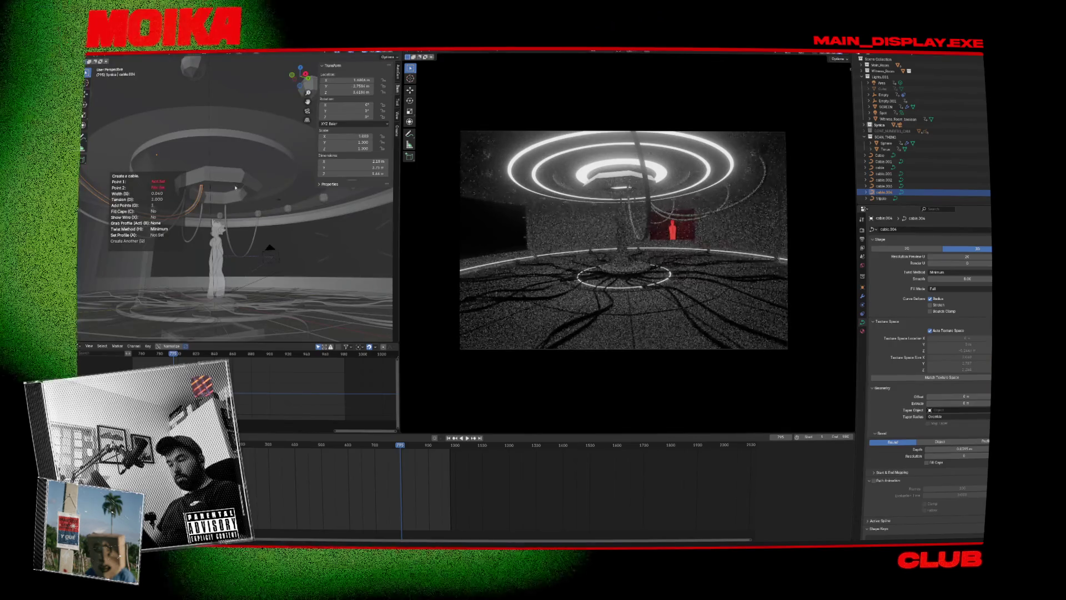
pyautogui.scroll(-2, 228, 184)
pyautogui.scroll(1, 218, 70)
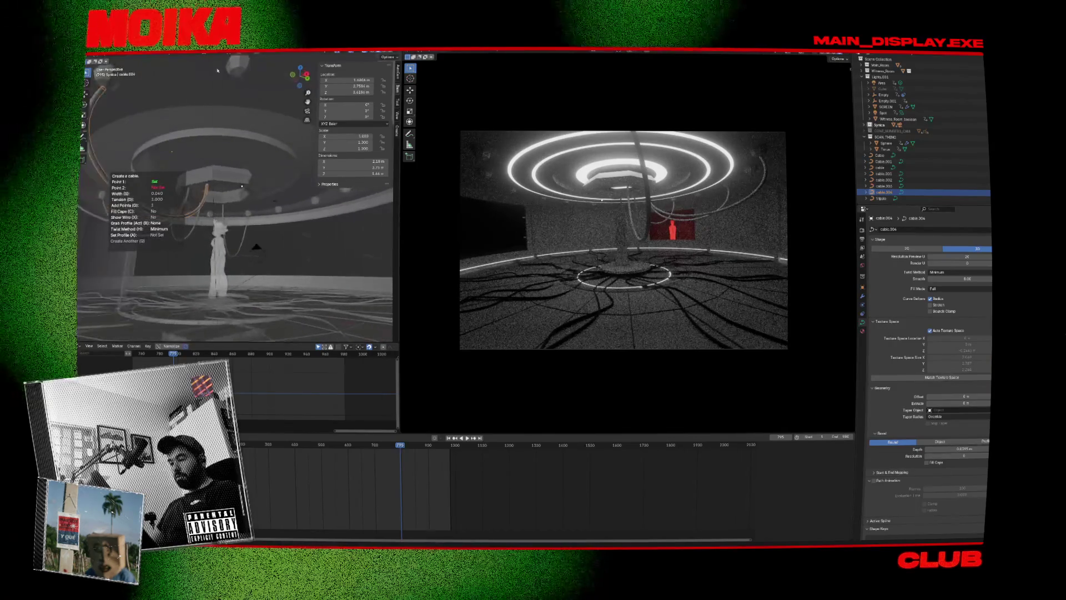
# Add more cables linking the top ceiling spheres down to the octagon.
pyautogui.click(232, 186)
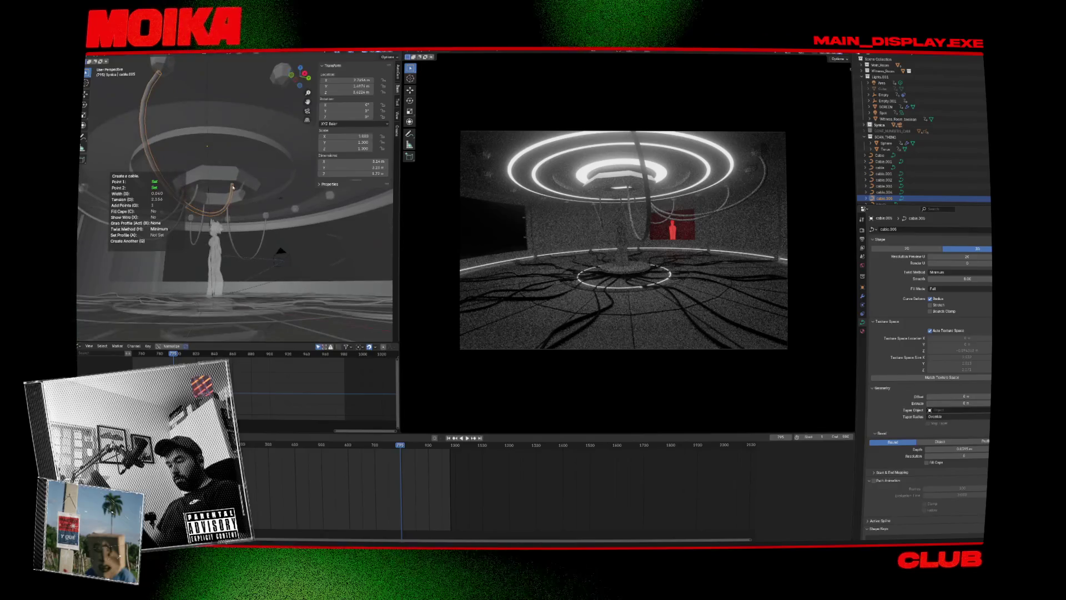
pyautogui.scroll(2, 239, 187)
pyautogui.scroll(2, 216, 191)
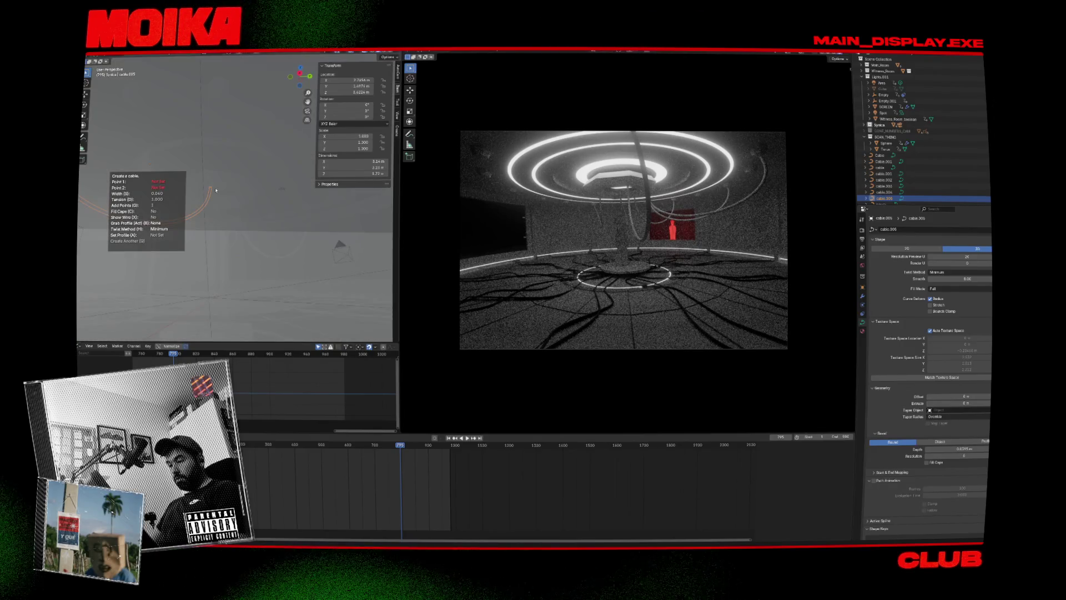
pyautogui.scroll(-3, 214, 191)
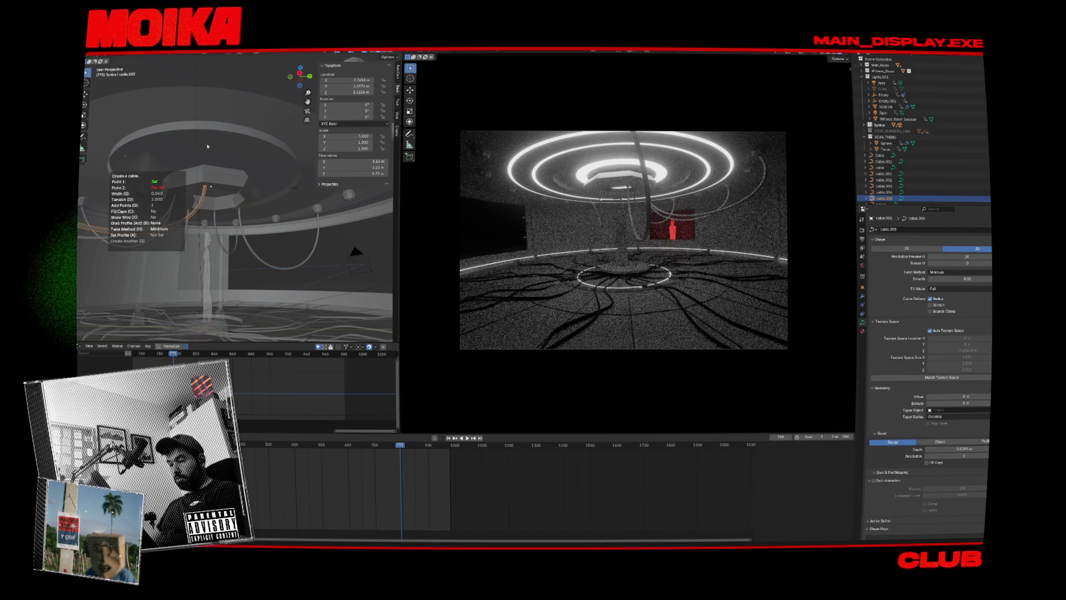
pyautogui.click(213, 204)
pyautogui.click(215, 91)
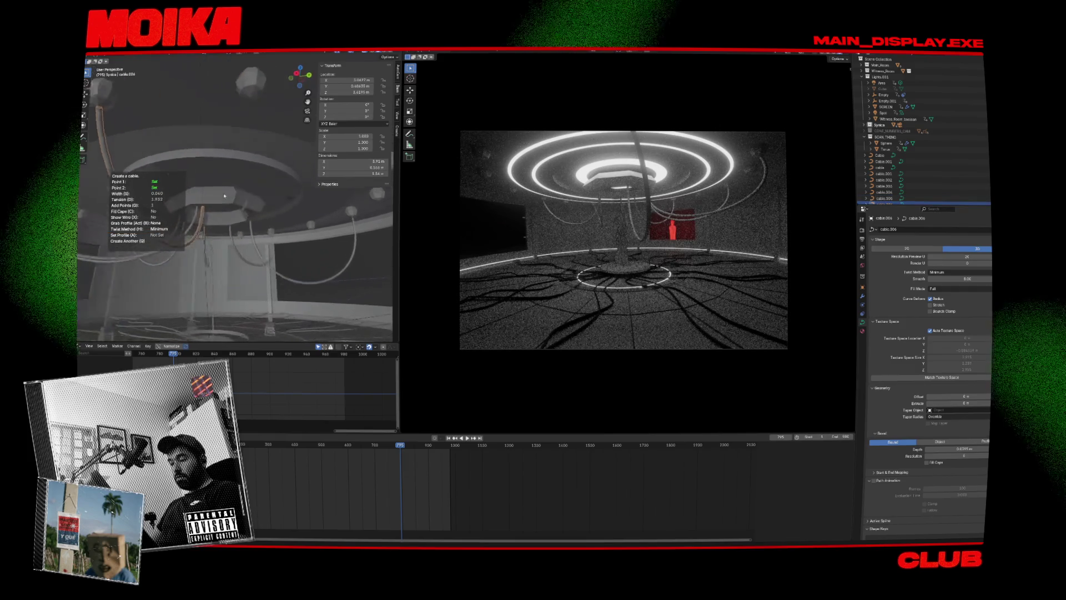
pyautogui.click(221, 209)
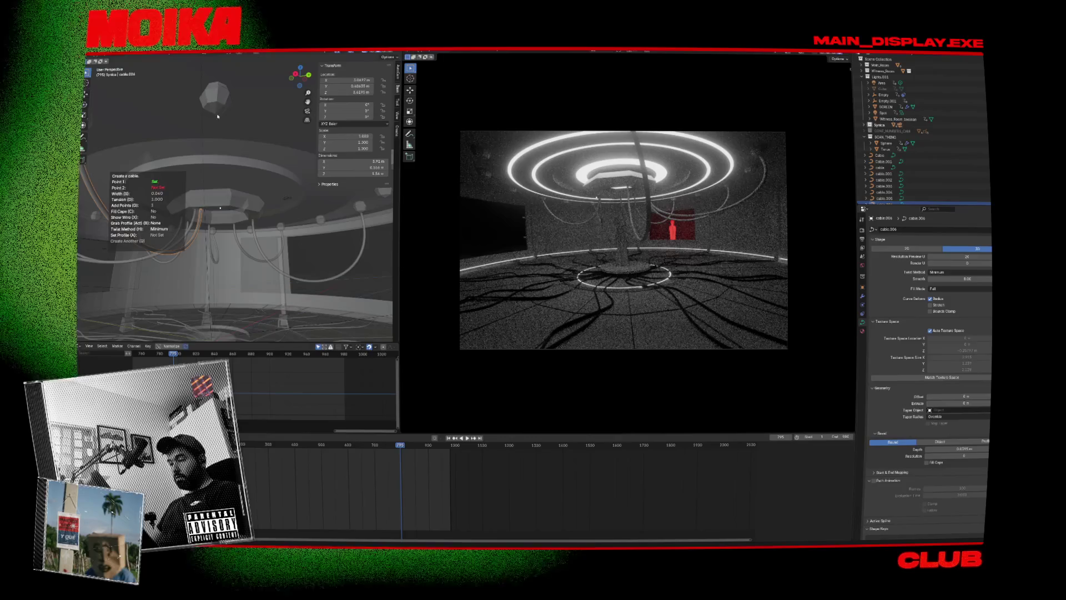
pyautogui.click(217, 117)
pyautogui.click(218, 211)
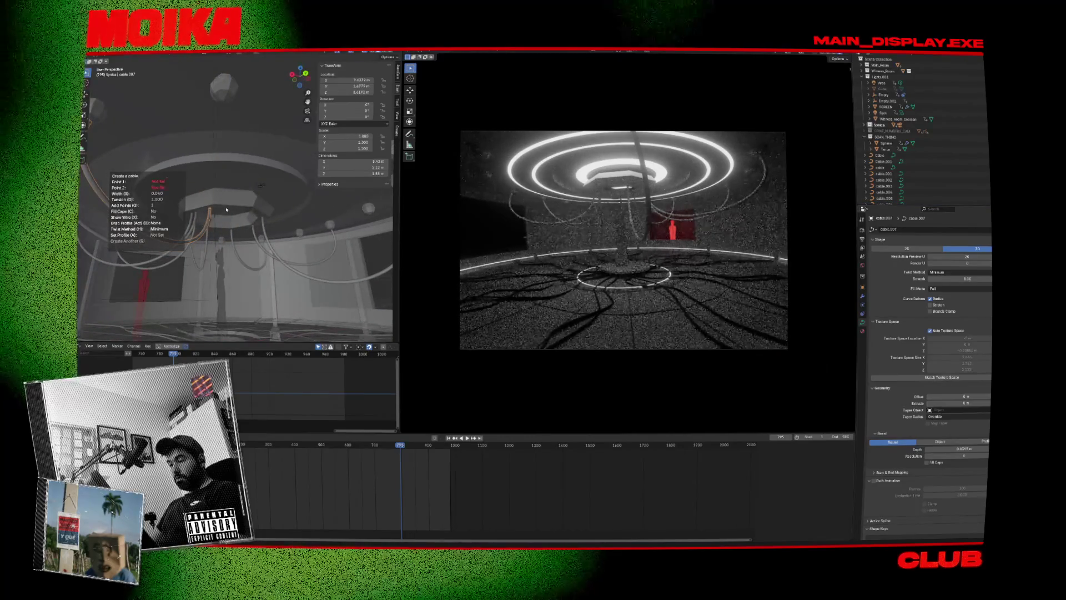
pyautogui.click(224, 88)
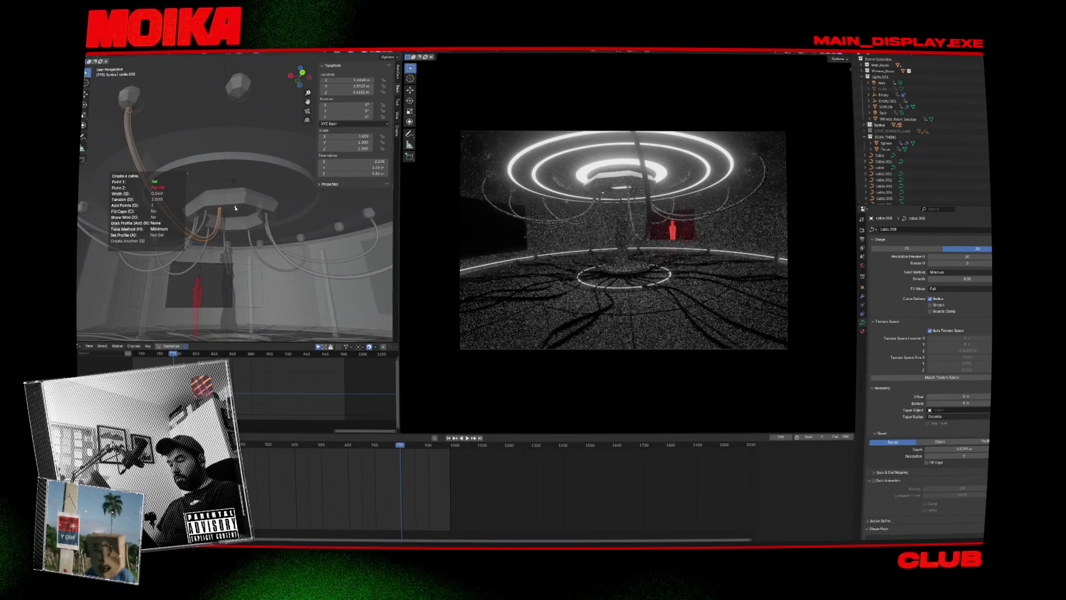
pyautogui.click(235, 208)
pyautogui.click(242, 148)
pyautogui.click(242, 207)
pyautogui.click(233, 92)
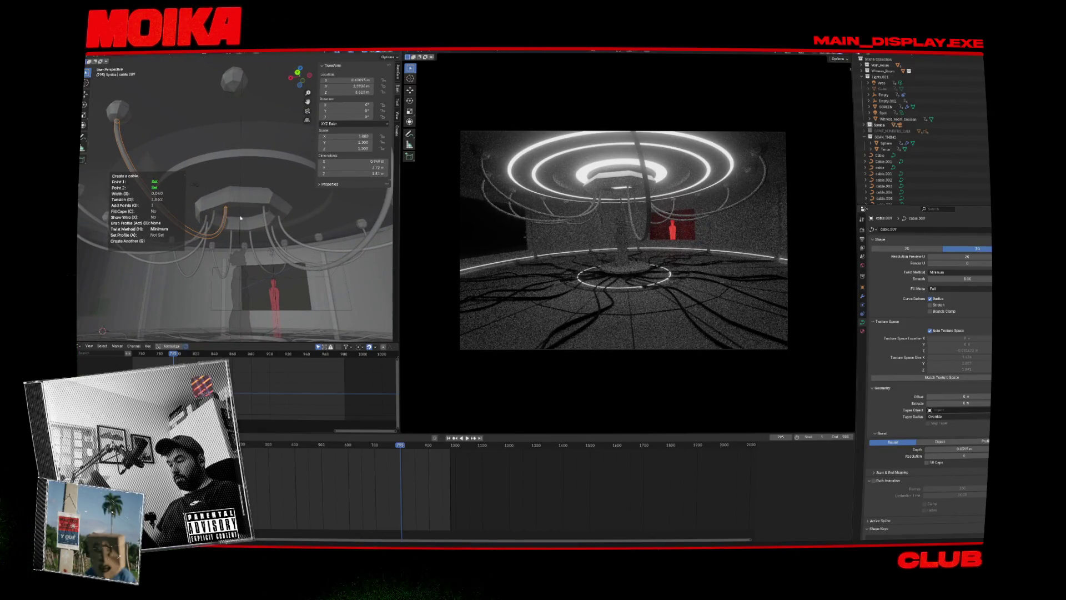
# Adjust the newest cable's thickness, then discard that last cable.
pyautogui.press('s')
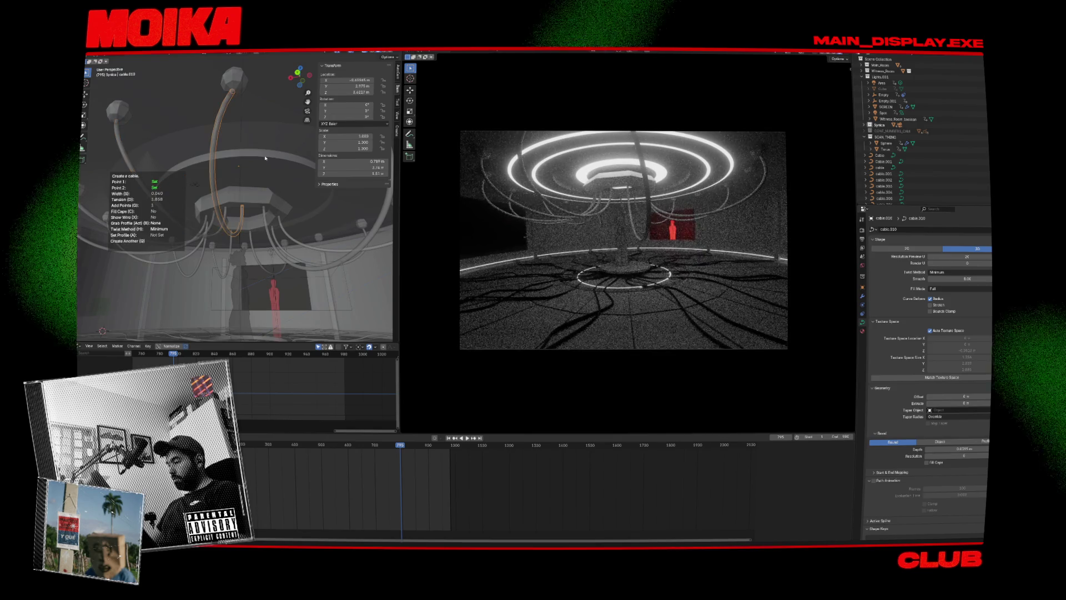
pyautogui.press('s')
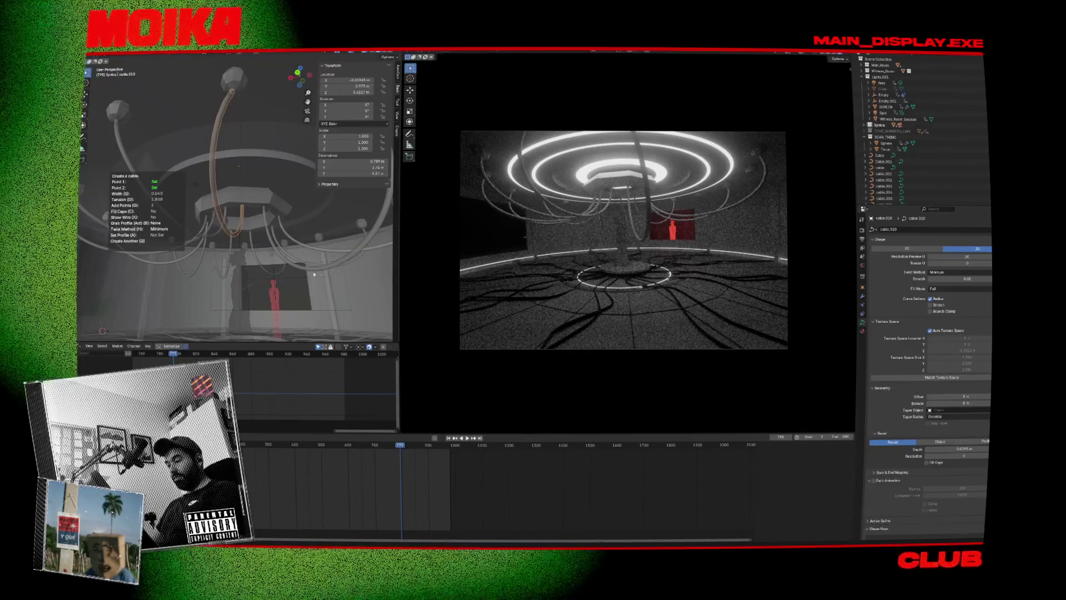
pyautogui.press('Escape')
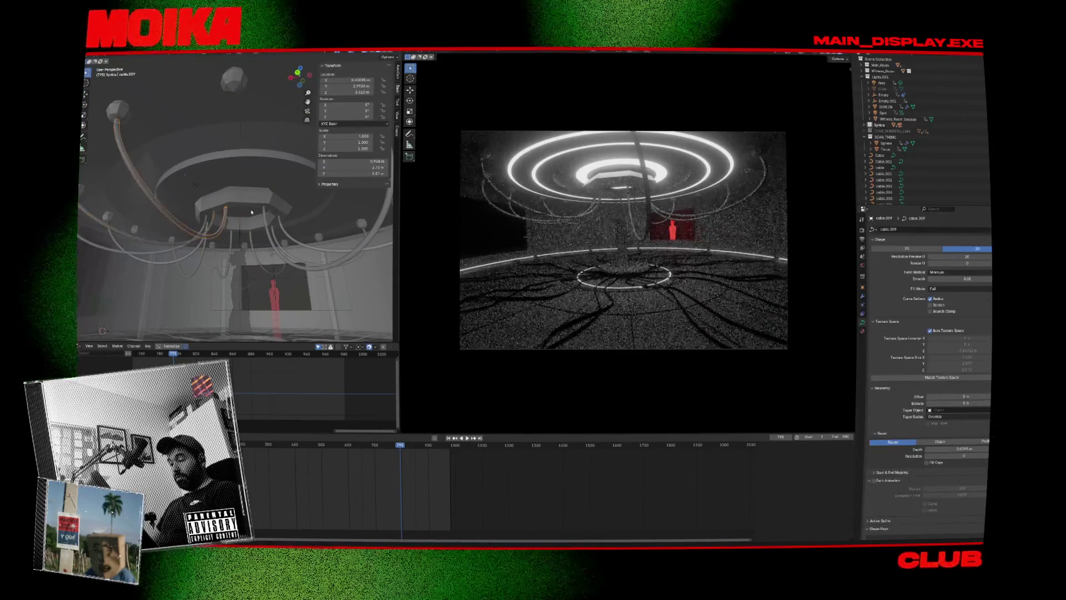
pyautogui.hotkey('shift', 'alt', 'c')
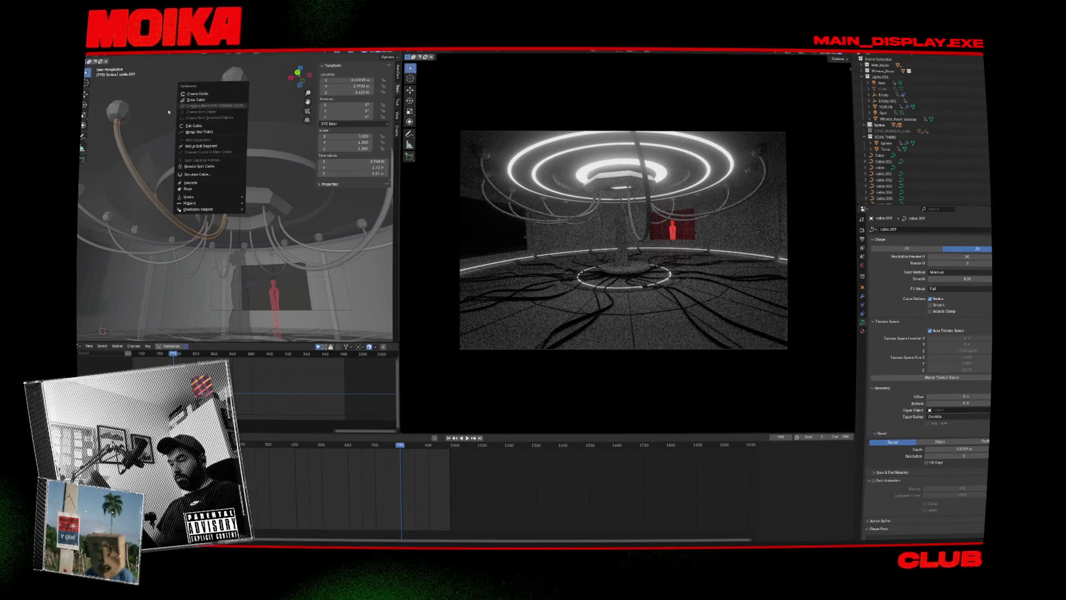
# Create one more cable from an upper sphere to the octagon platform.
pyautogui.press('Escape')
pyautogui.hotkey('shift', 'alt', 'c')
pyautogui.click(214, 103)
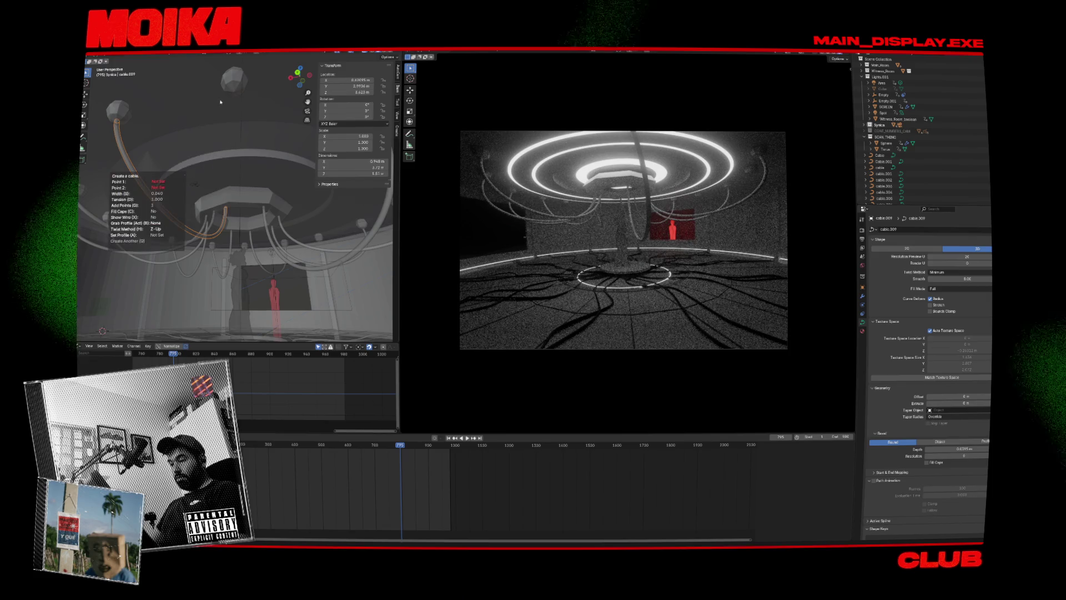
pyautogui.click(236, 92)
pyautogui.click(251, 233)
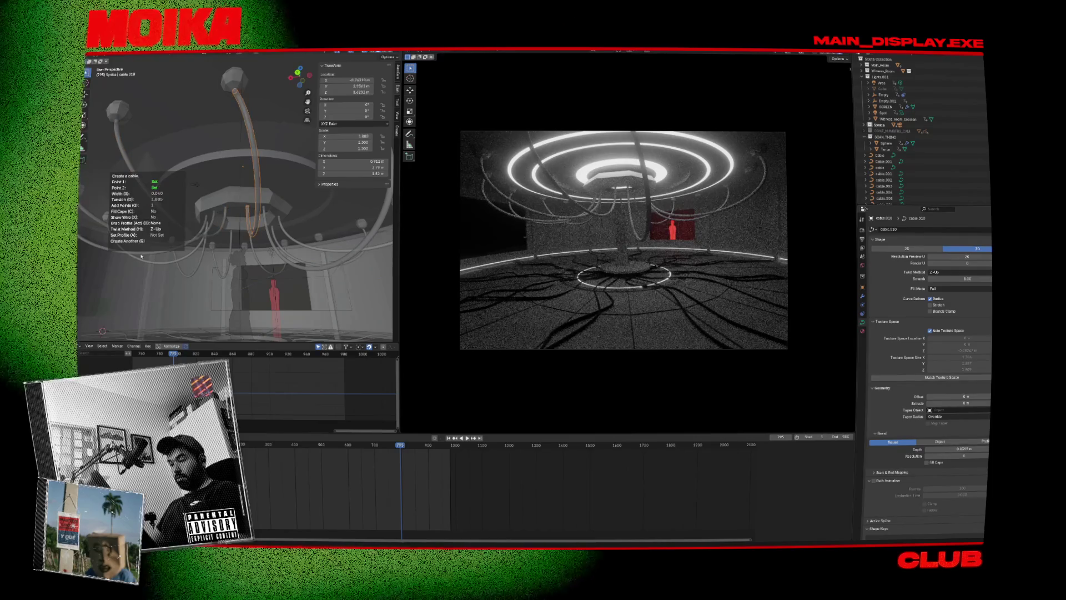
pyautogui.press('Return')
pyautogui.moveTo(228, 249); pyautogui.dragTo(267, 245)
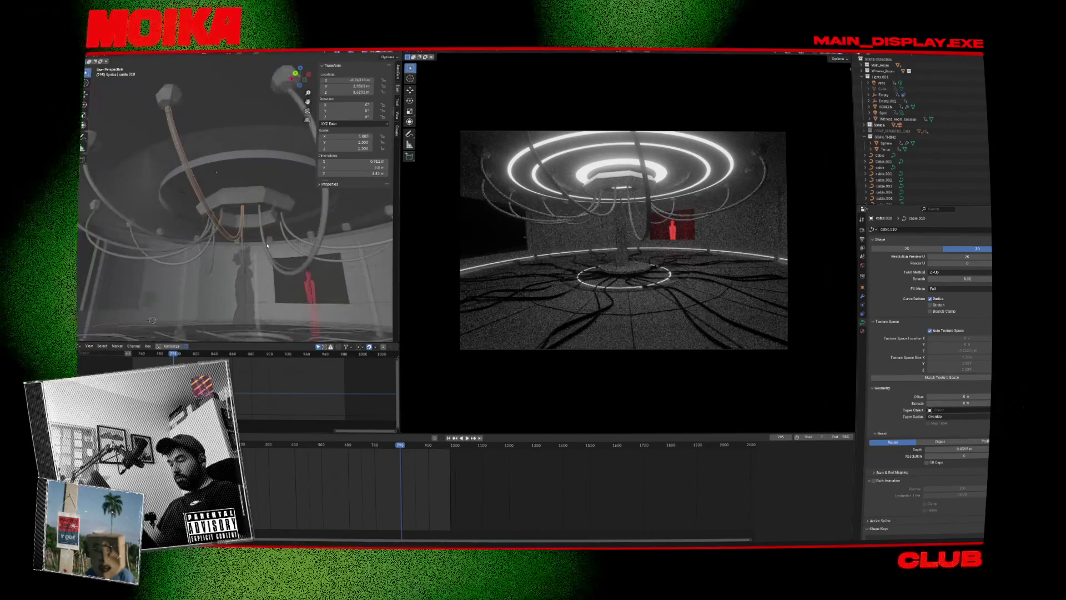
# Preview the animation, jump to frame 968, and start a search in the web browser.
pyautogui.press('space')
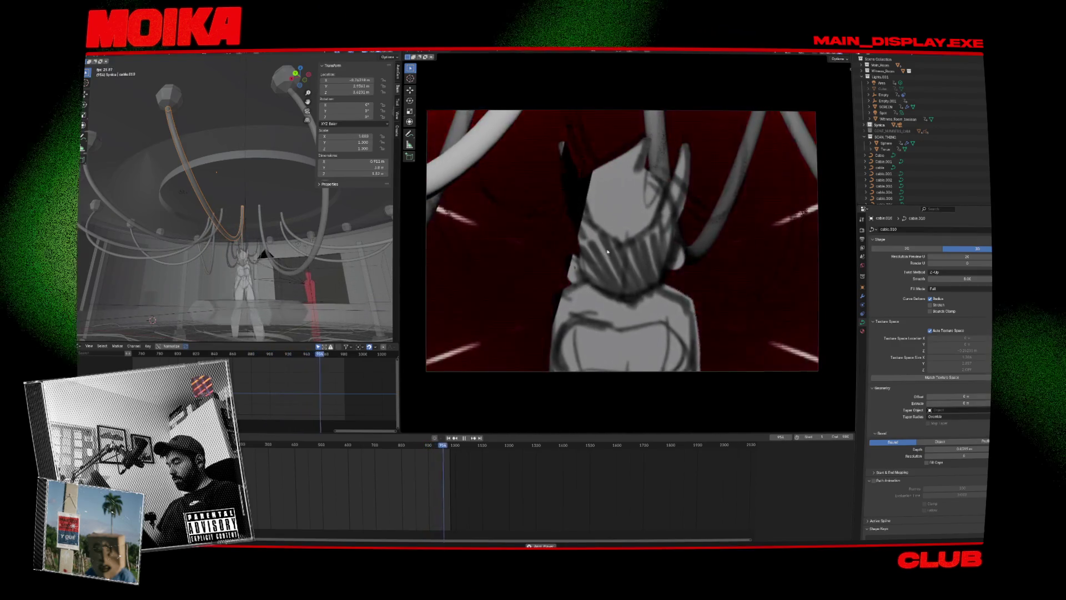
pyautogui.press('space')
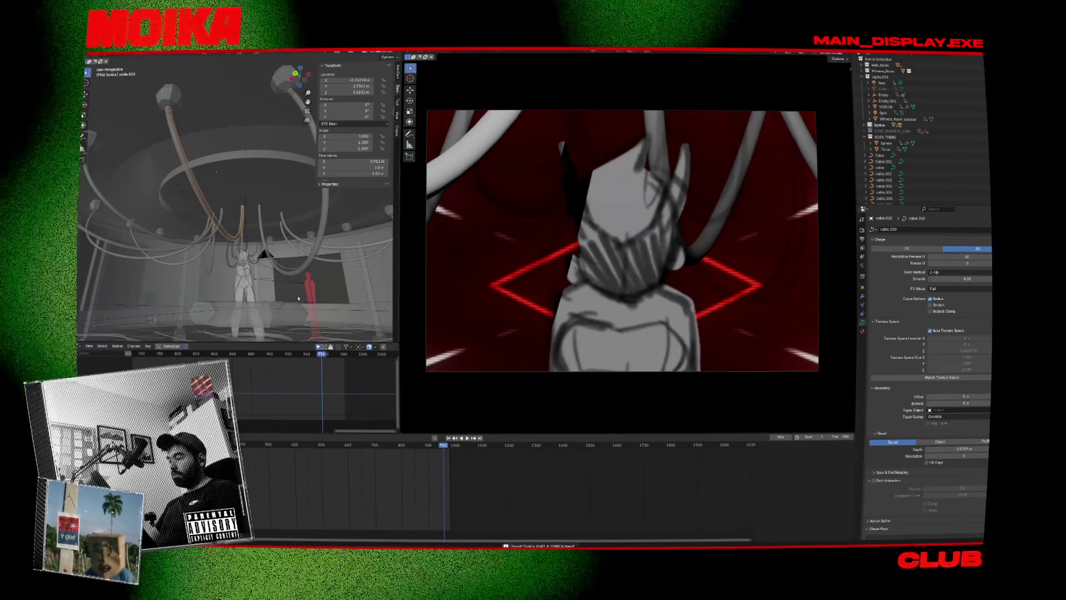
pyautogui.press('Up')
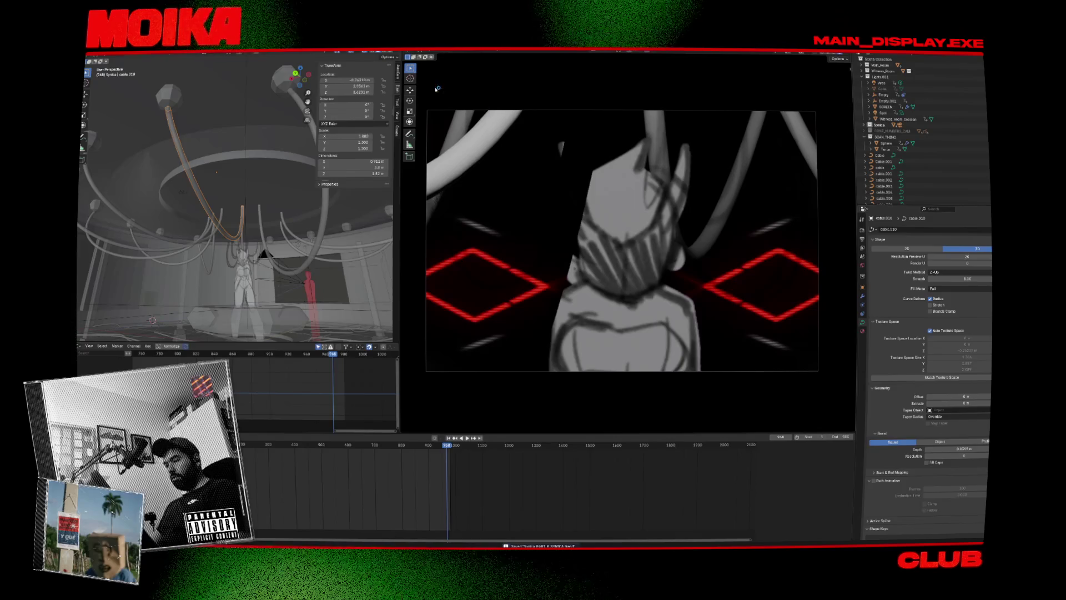
pyautogui.hotkey('alt', 'Tab')
pyautogui.write('A')
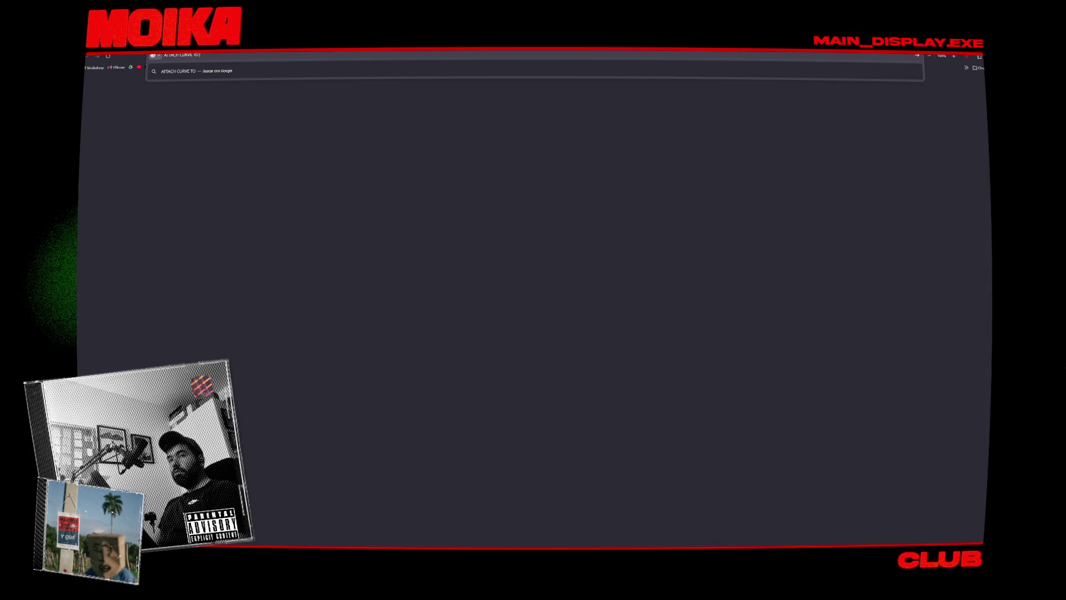
pyautogui.write('sh')
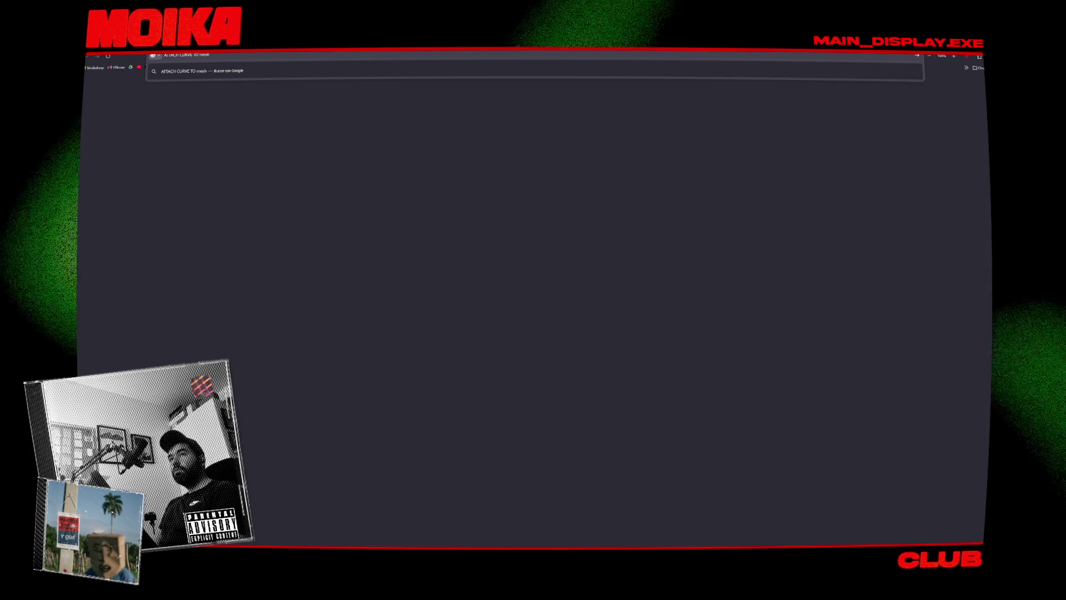
pyautogui.write(' blender')
# Search how to attach a curve to a mesh in Blender and read the 'Curve attached to mesh' thread.
pyautogui.press('Return')
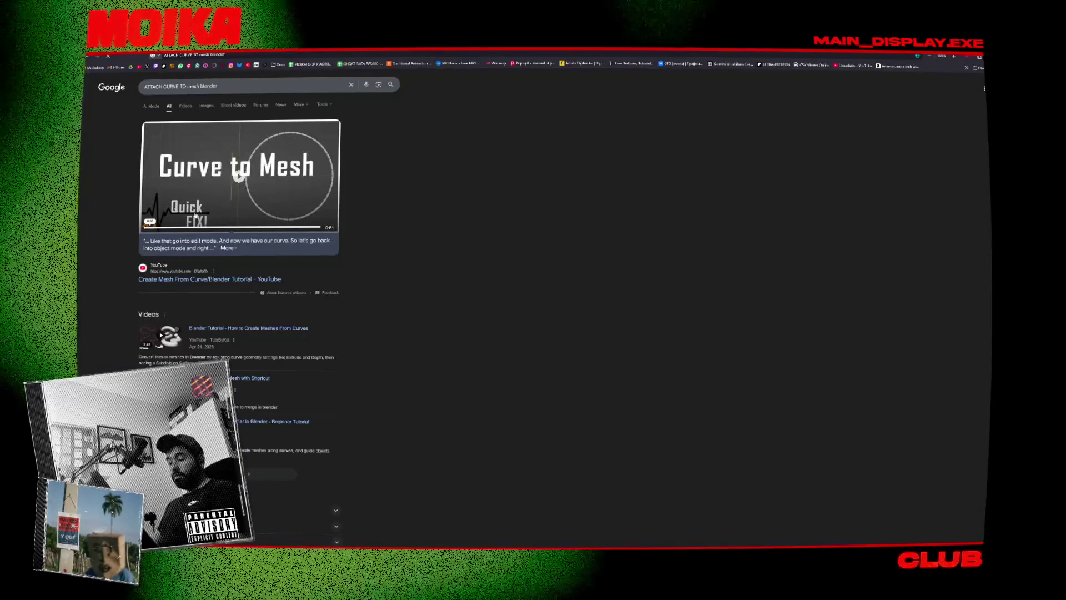
pyautogui.scroll(-1, 205, 205)
pyautogui.scroll(-2, 188, 165)
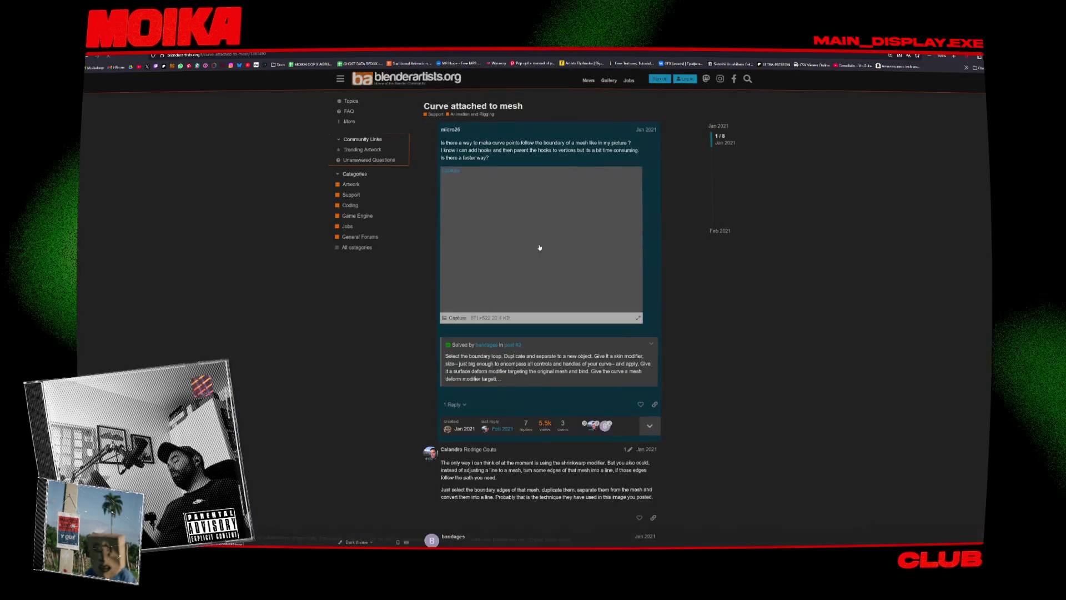
pyautogui.scroll(-1, 457, 265)
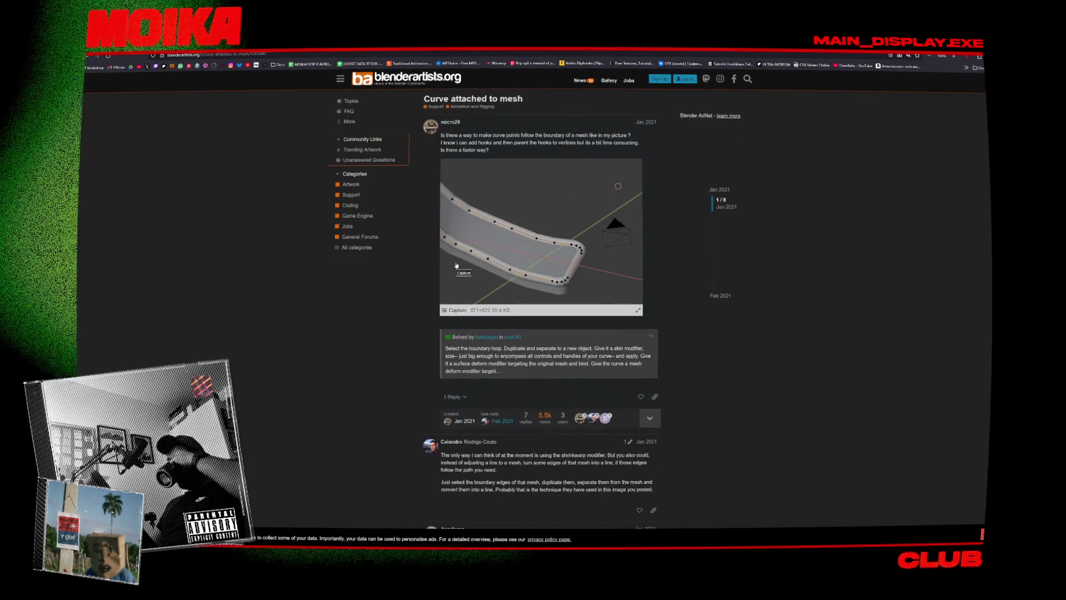
pyautogui.scroll(-1, 456, 265)
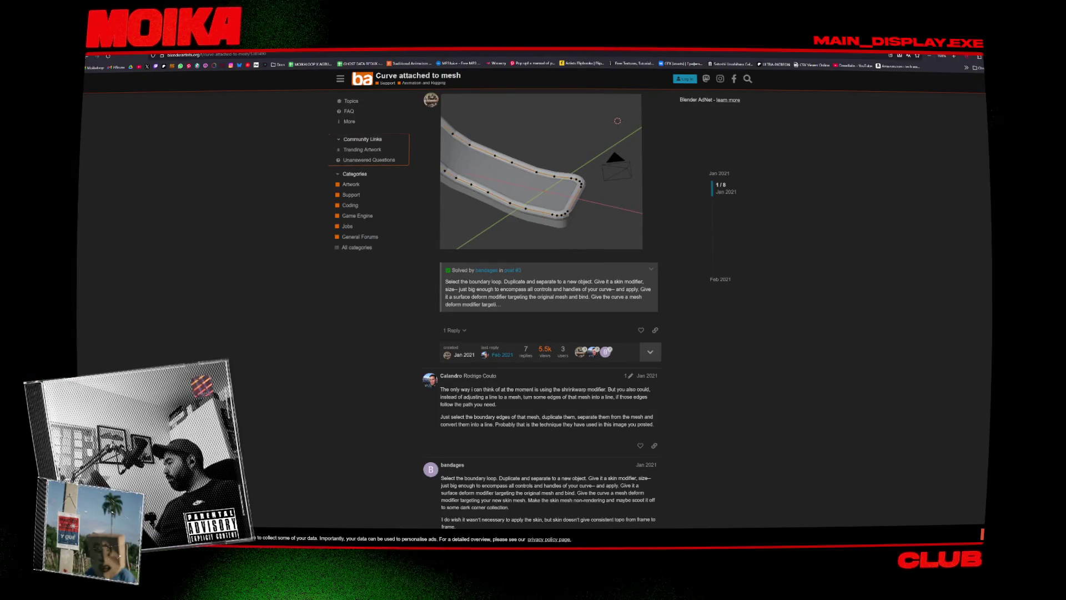
pyautogui.hotkey('alt', 'Tab')
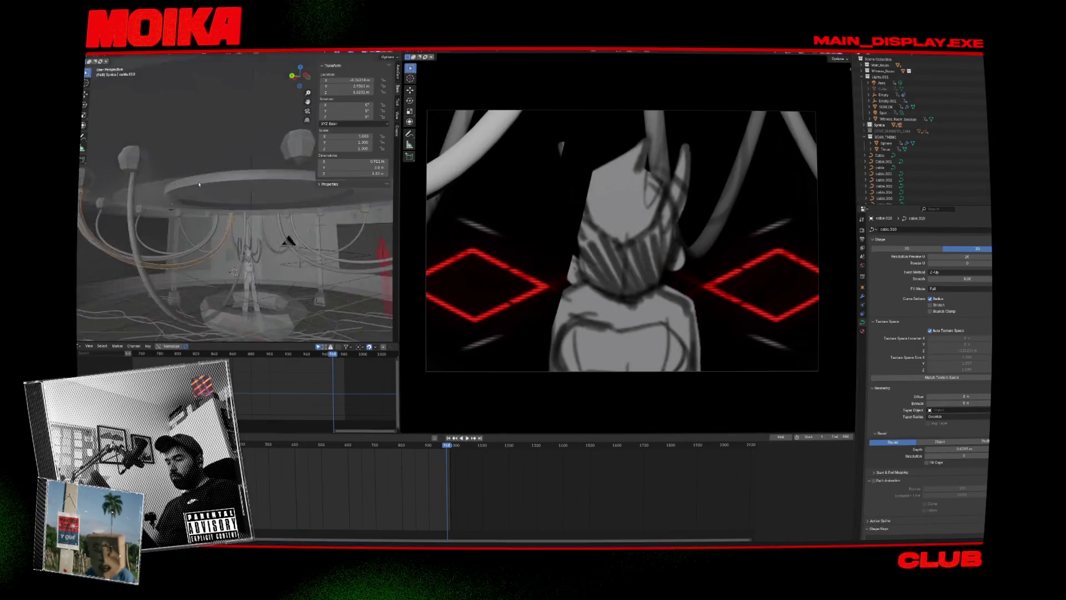
# Try a Shrinkwrap modifier on the cable targeting the Torus, then revert it.
pyautogui.moveTo(300, 188); pyautogui.dragTo(221, 186)
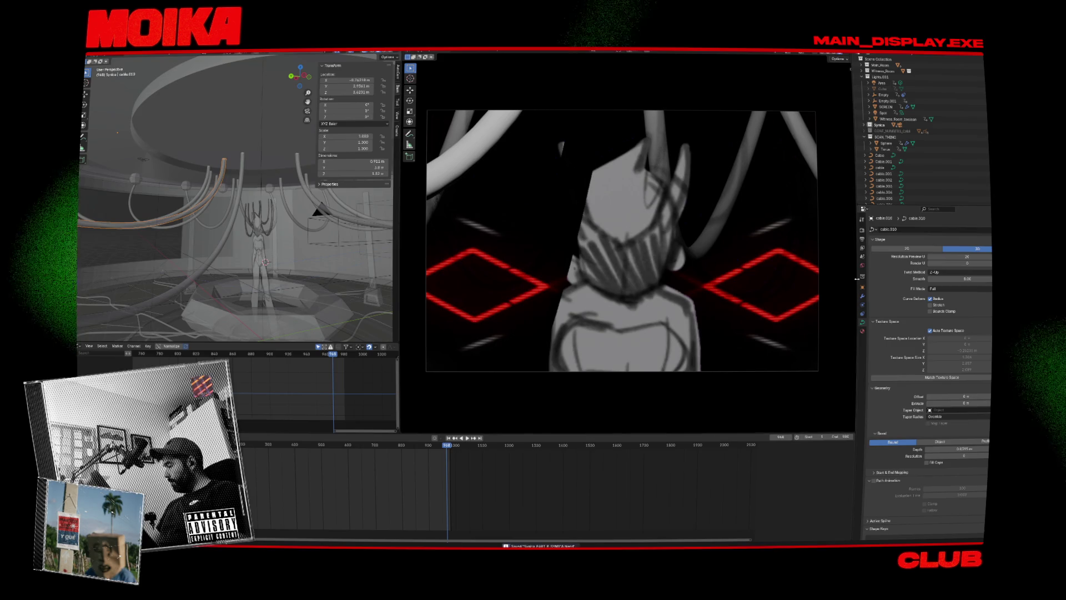
pyautogui.click(862, 295)
pyautogui.click(903, 230)
pyautogui.write('sh')
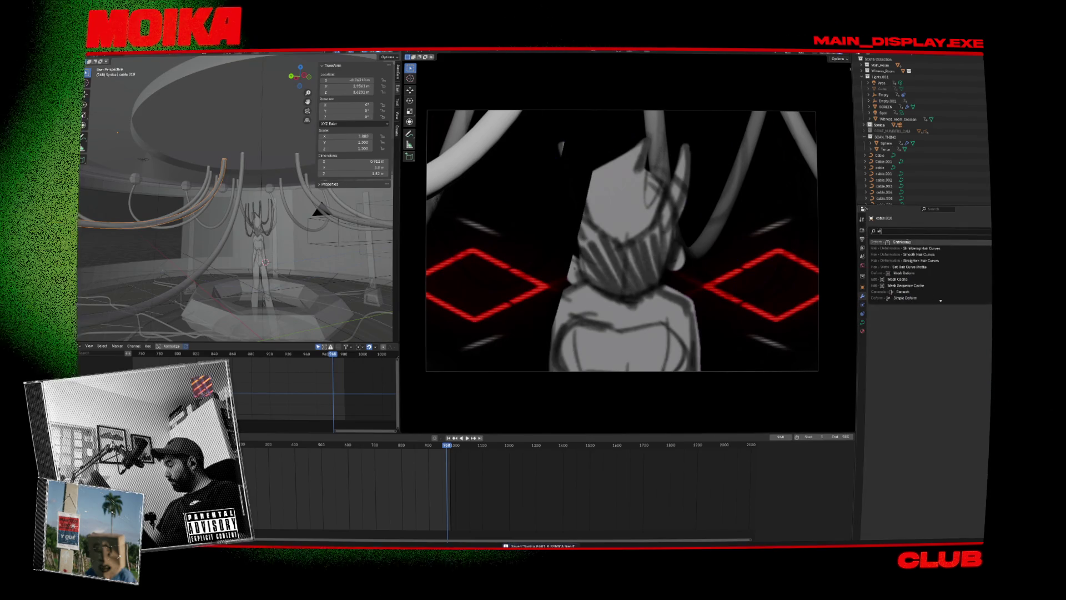
pyautogui.click(904, 279)
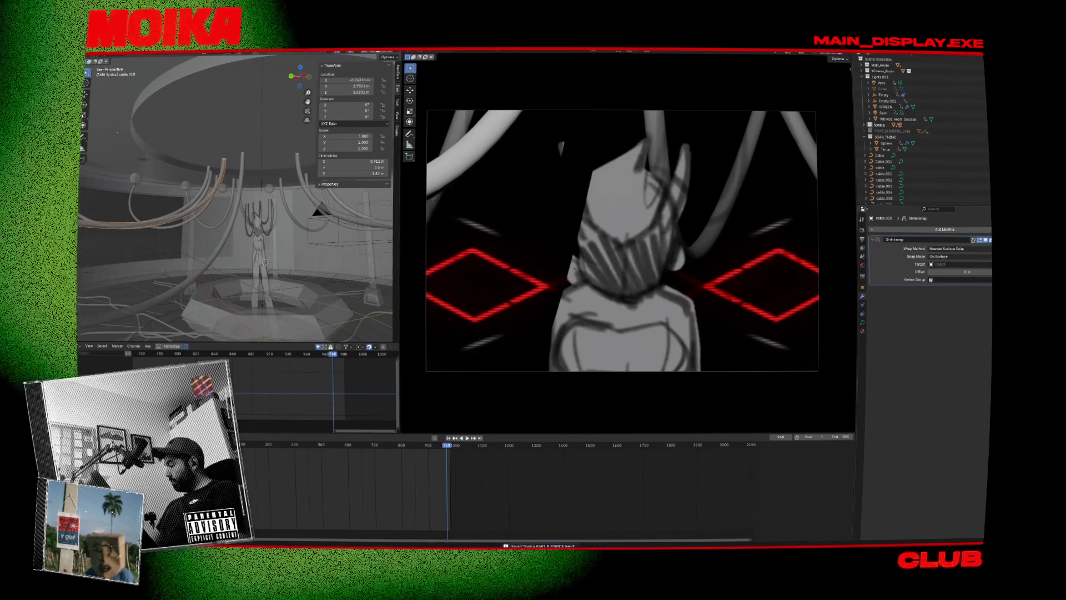
pyautogui.click(267, 294)
pyautogui.scroll(4, 280, 262)
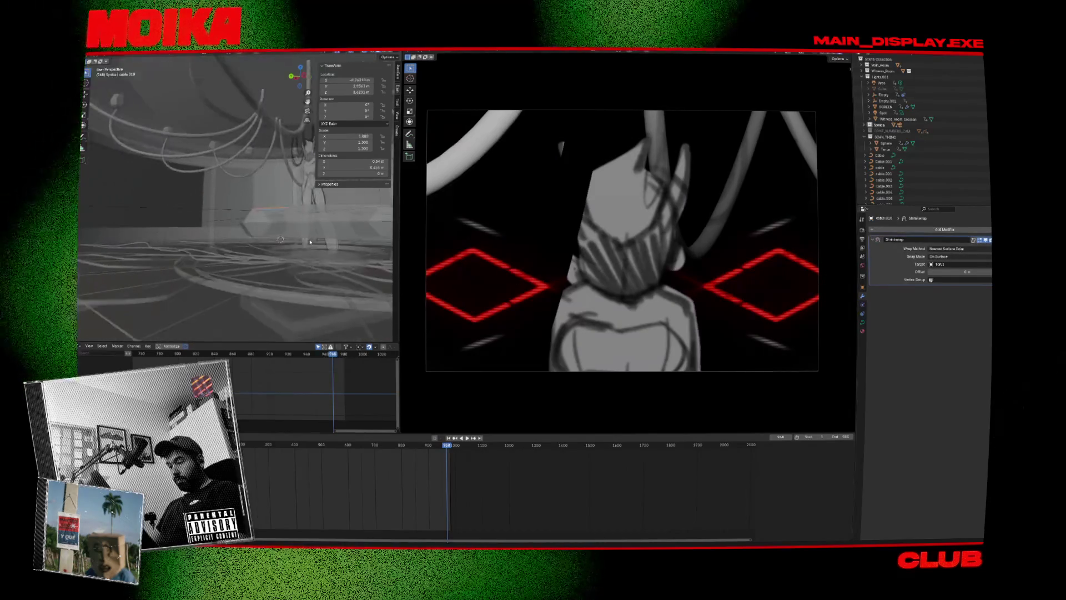
pyautogui.scroll(-2, 280, 261)
pyautogui.scroll(-2, 295, 262)
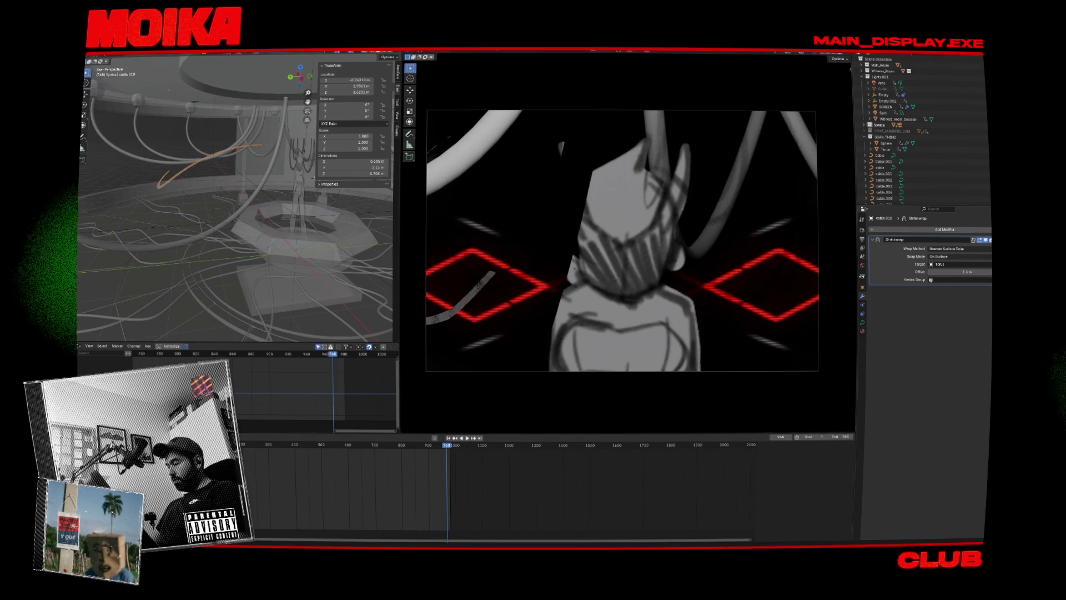
pyautogui.hotkey('ctrl', 'x')
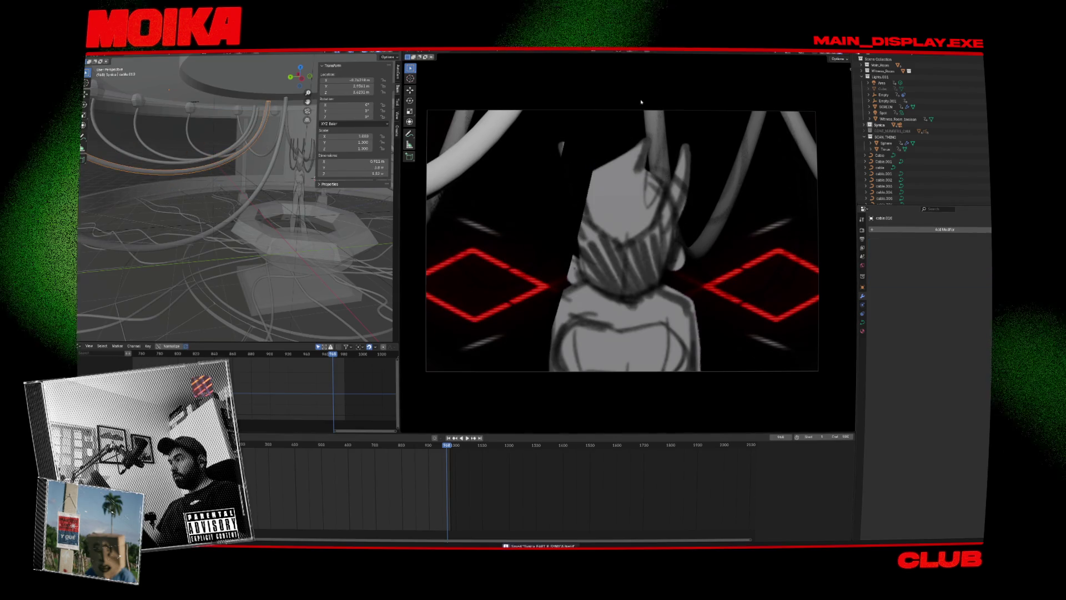
# Save, look through the scene camera, and scrub the animation to frame 739.
pyautogui.hotkey('ctrl', 's')
pyautogui.press('KP_0')
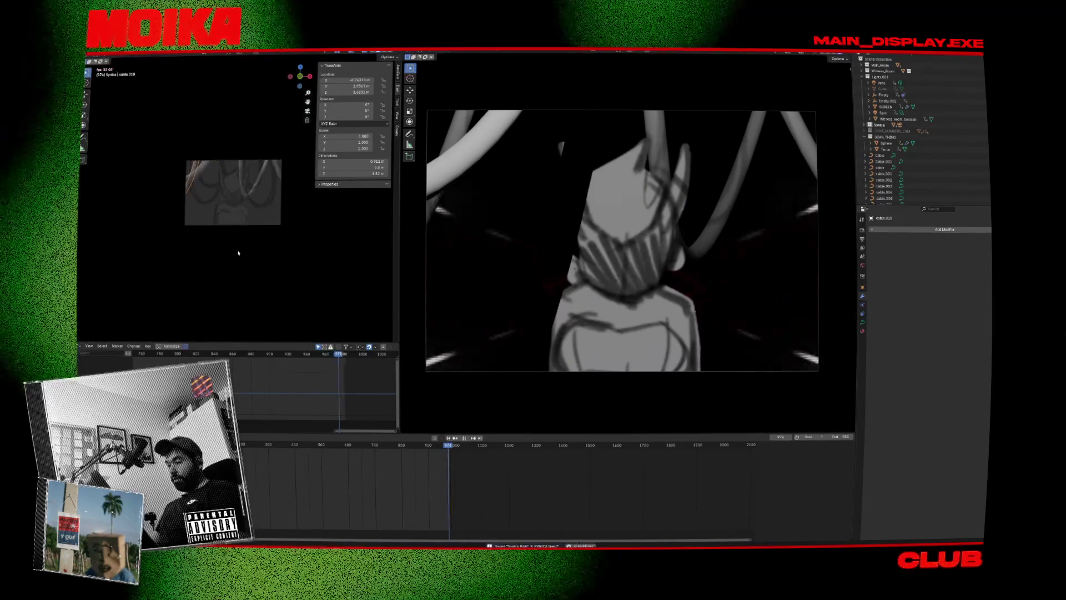
pyautogui.hotkey('shift', 'Left')
pyautogui.moveTo(322, 446); pyautogui.dragTo(347, 446)
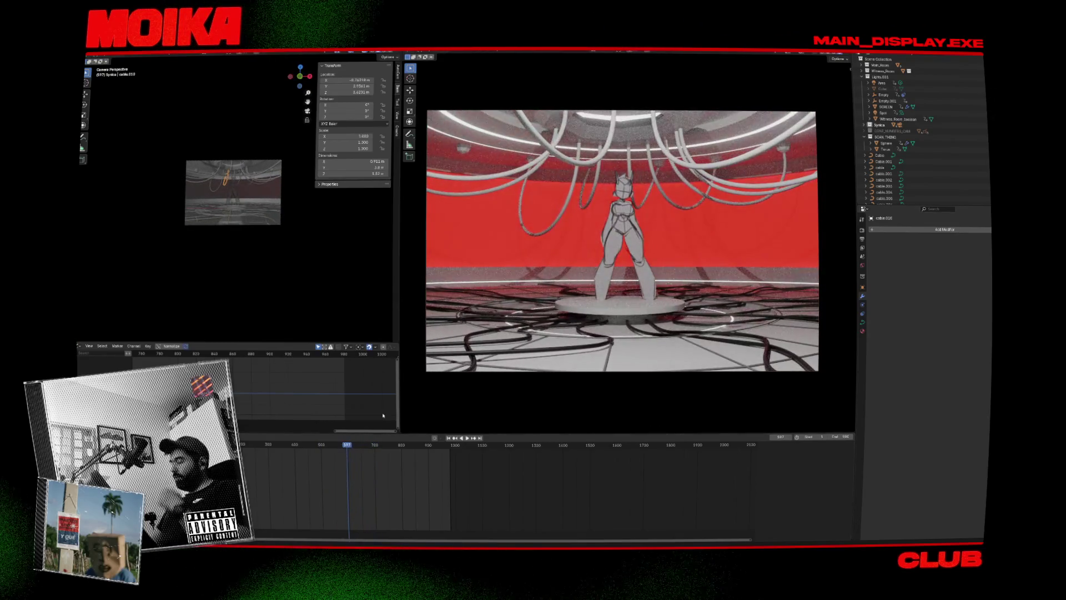
pyautogui.rightClick(502, 349)
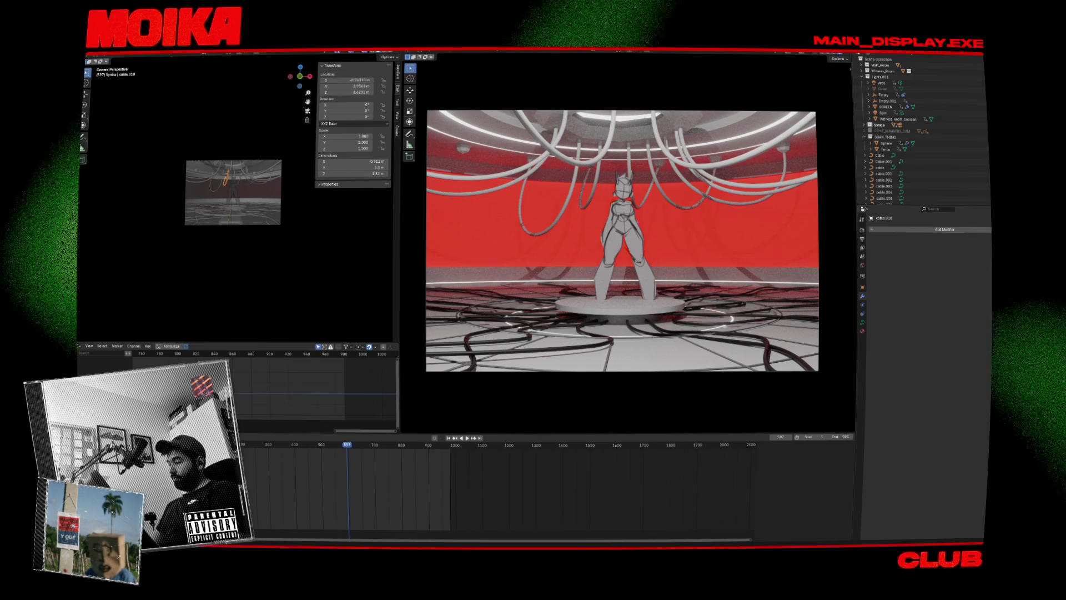
pyautogui.moveTo(296, 354); pyautogui.dragTo(318, 366)
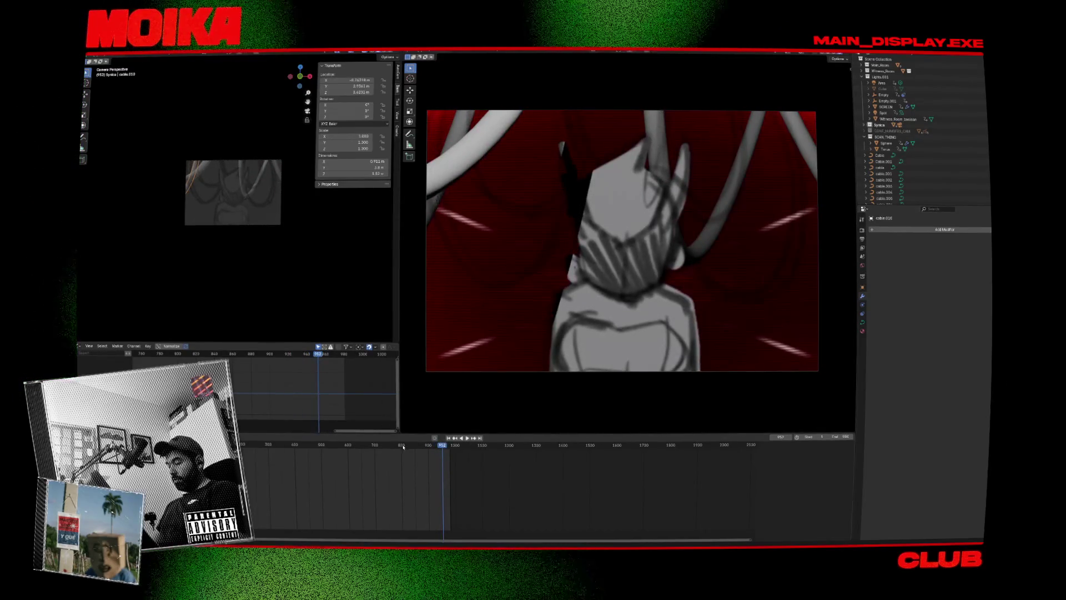
pyautogui.moveTo(403, 447)
pyautogui.mouseDown()
pyautogui.moveTo(340, 441)
pyautogui.moveTo(445, 467)
pyautogui.mouseUp()
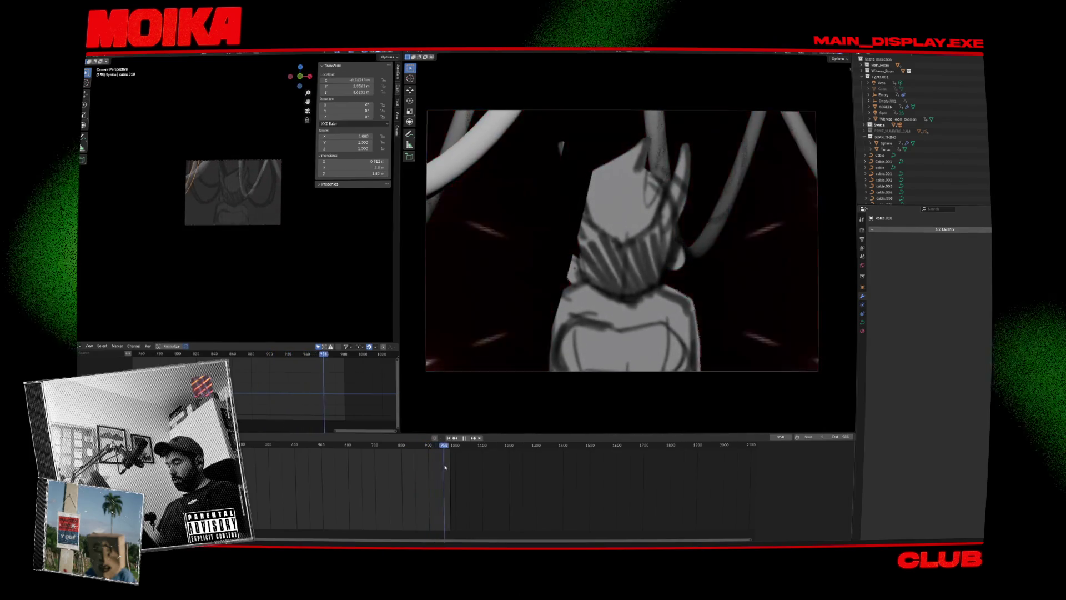
pyautogui.press('space')
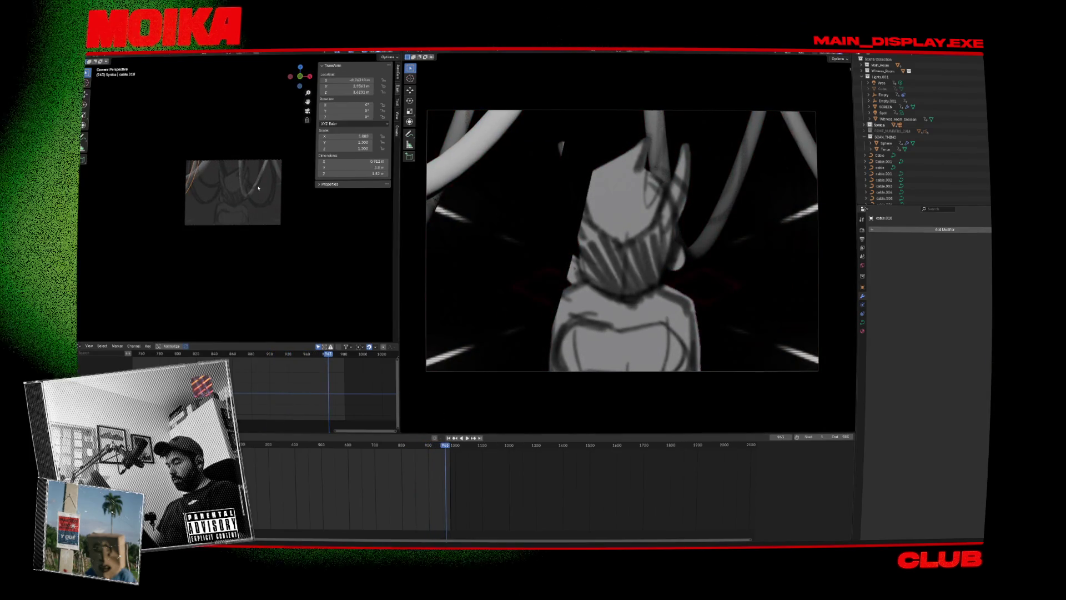
pyautogui.click(258, 188)
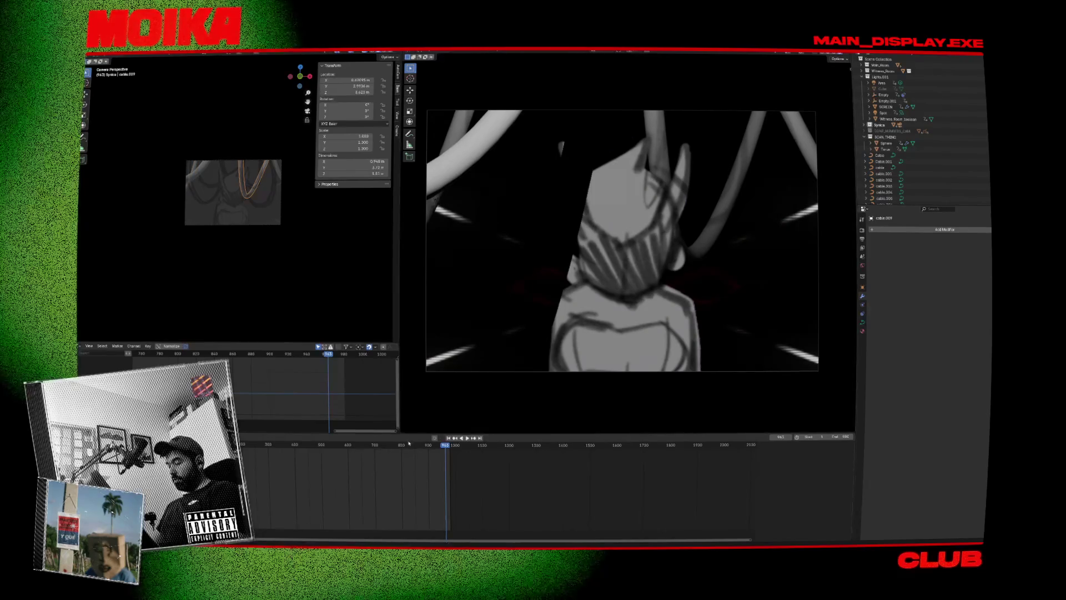
pyautogui.click(384, 444)
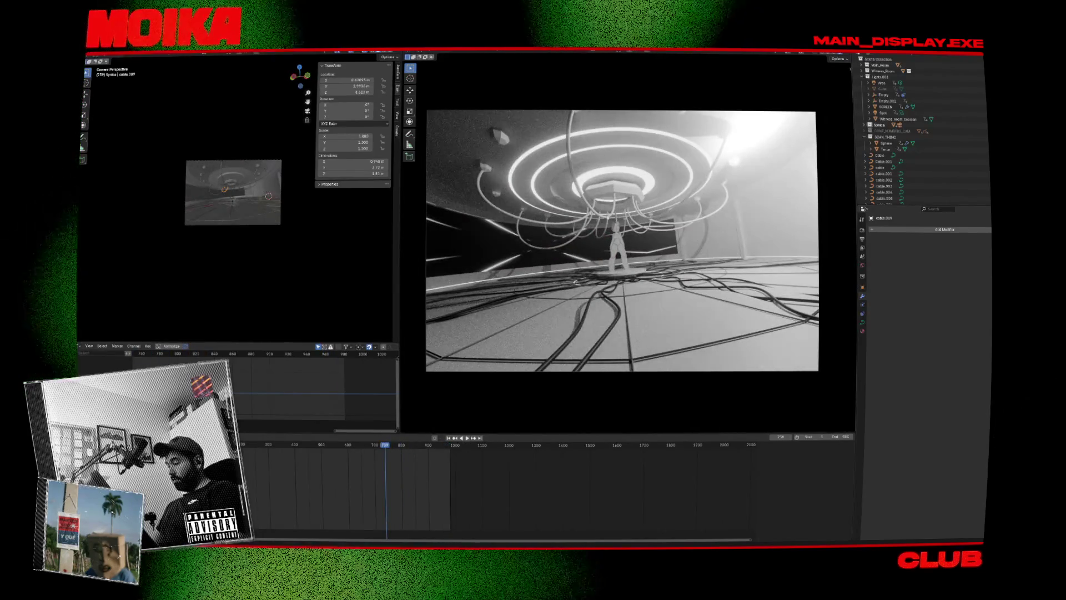
# Leave camera view, select the Roof_whole object, and save the file.
pyautogui.press('KP_0')
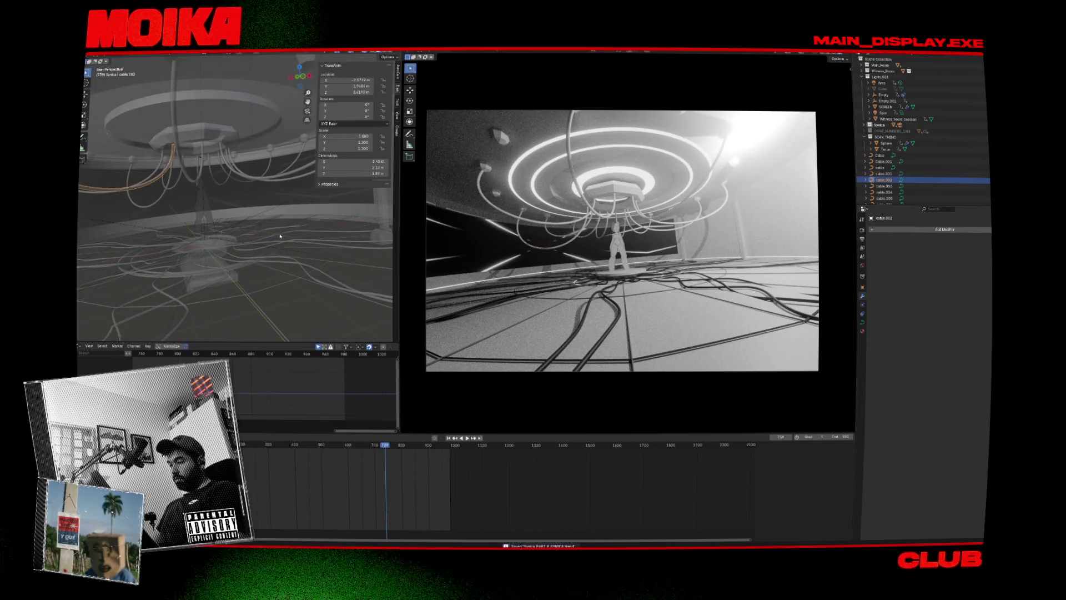
pyautogui.click(234, 166)
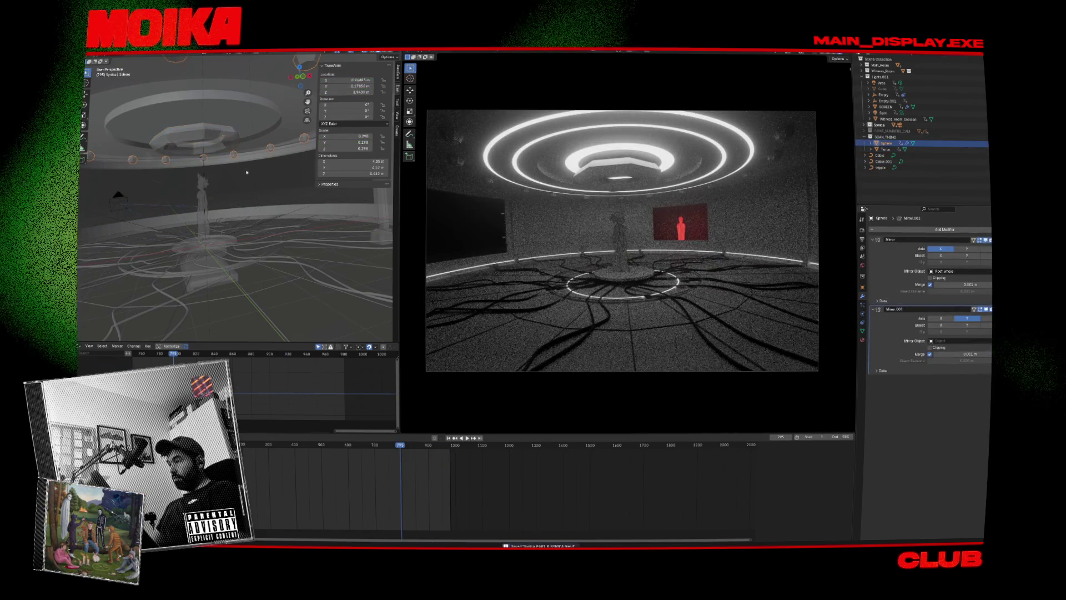
pyautogui.hotkey('ctrl', 's')
pyautogui.hotkey('alt', 'a')
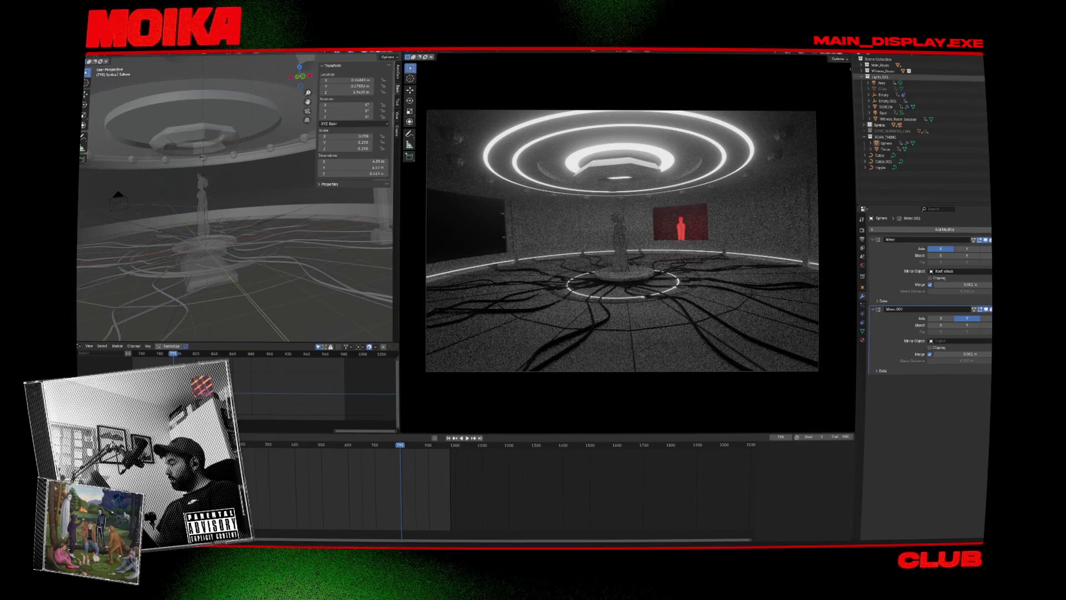
pyautogui.click(764, 136)
pyautogui.moveTo(295, 168); pyautogui.dragTo(263, 107)
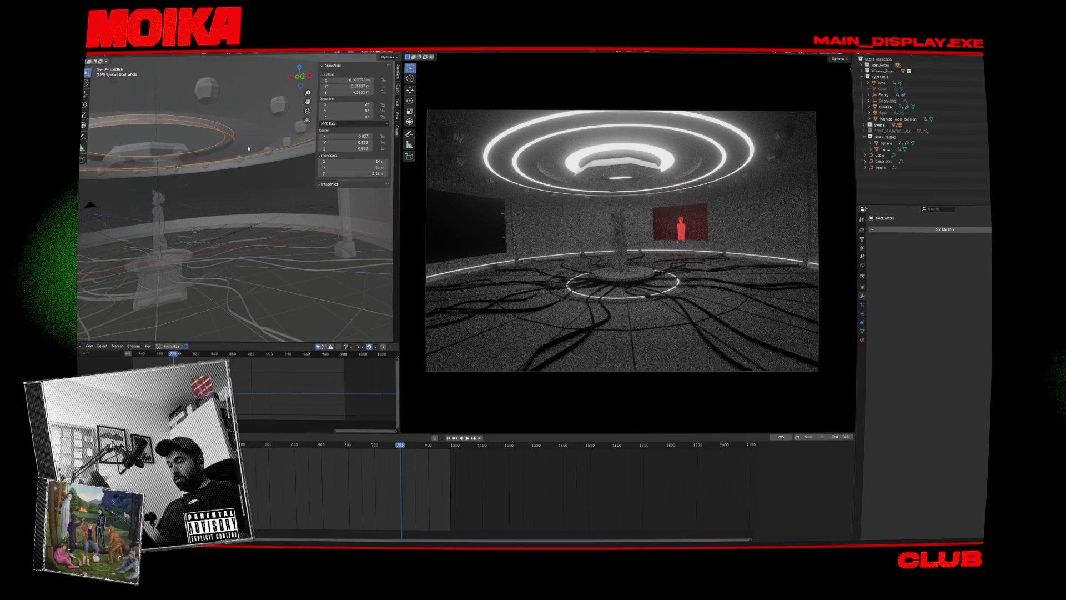
pyautogui.hotkey('ctrl', 's')
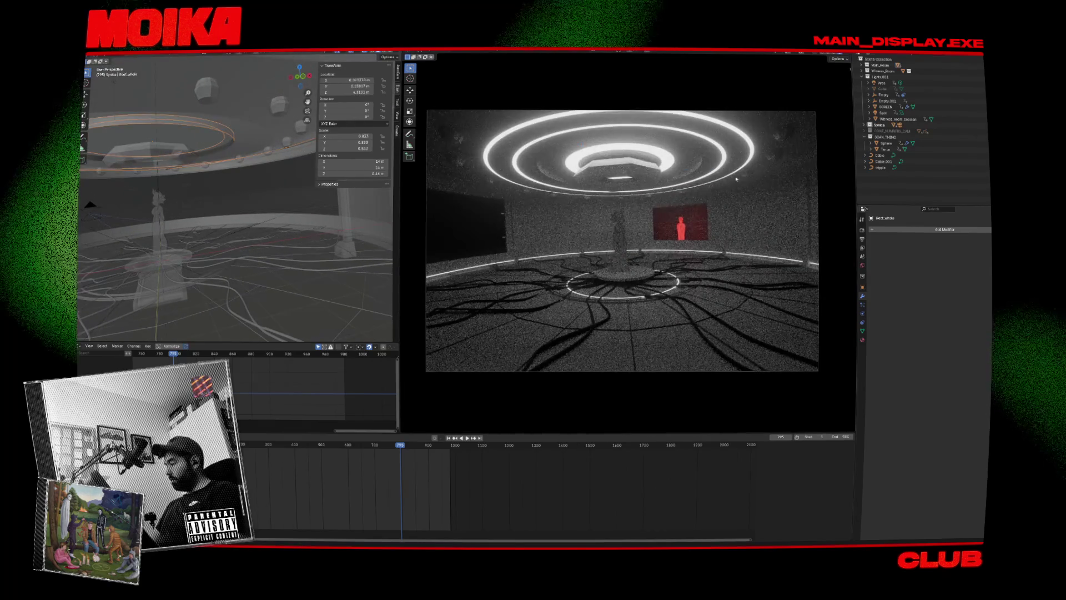
# Add a Boolean modifier to Roof_whole, hide the spheres, and preview the animation.
pyautogui.click(903, 229)
pyautogui.write('bo')
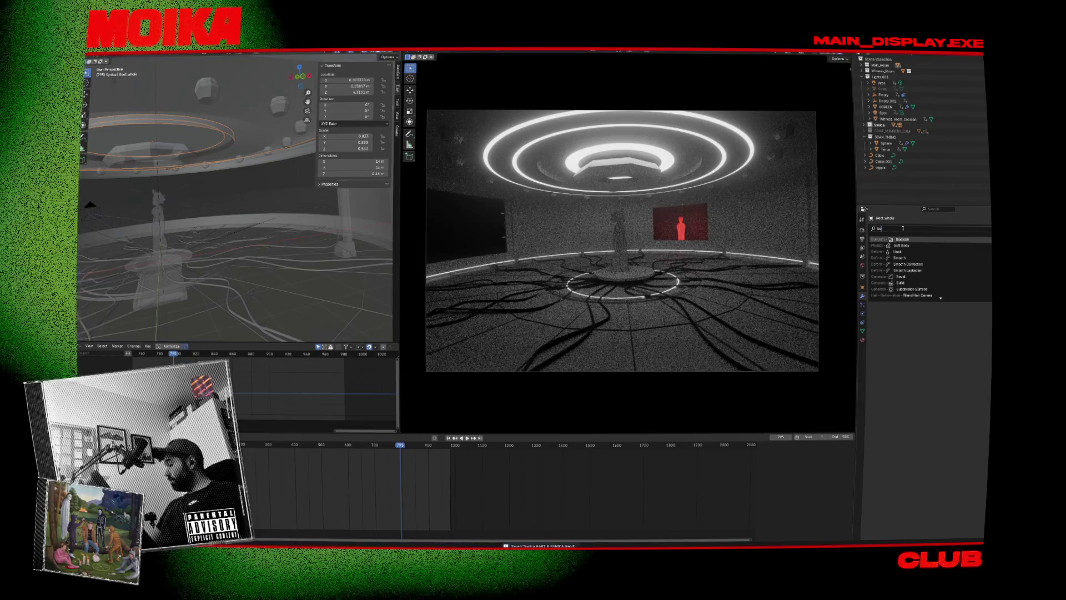
pyautogui.press('Return')
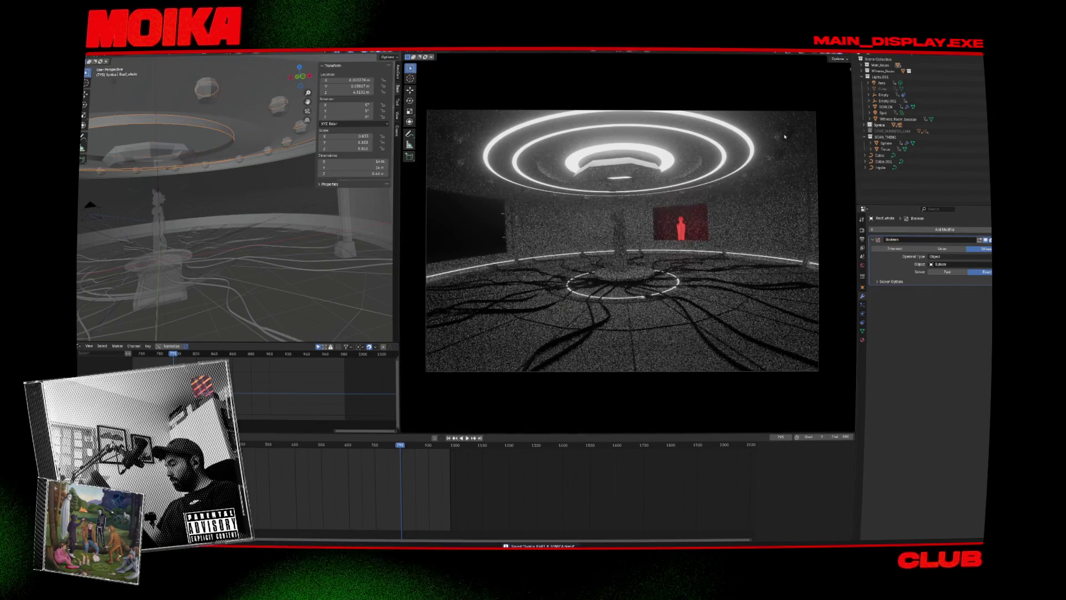
pyautogui.click(788, 160)
pyautogui.press('h')
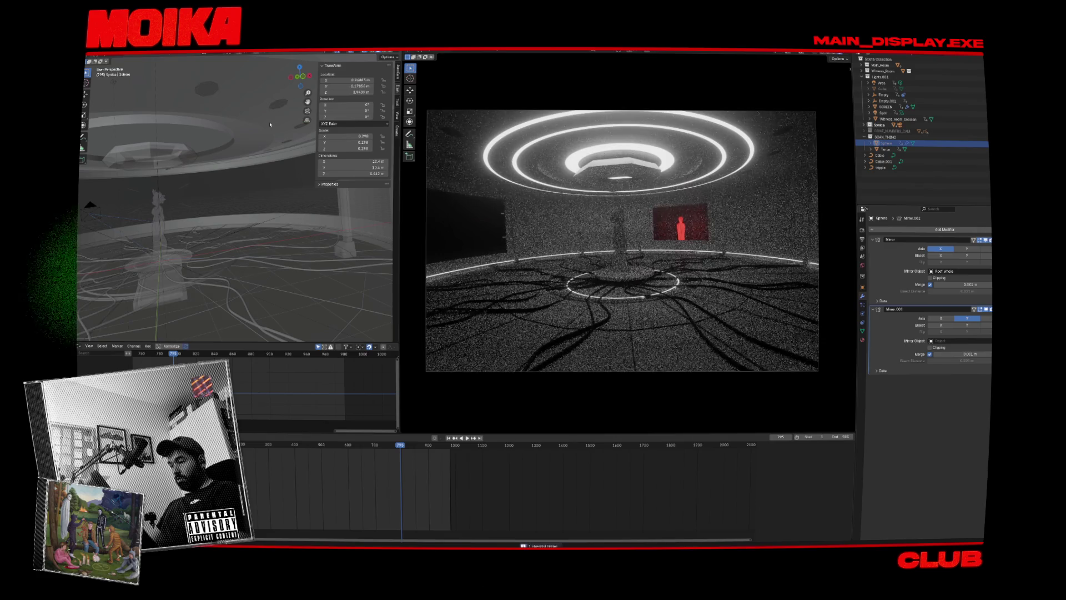
pyautogui.press('space')
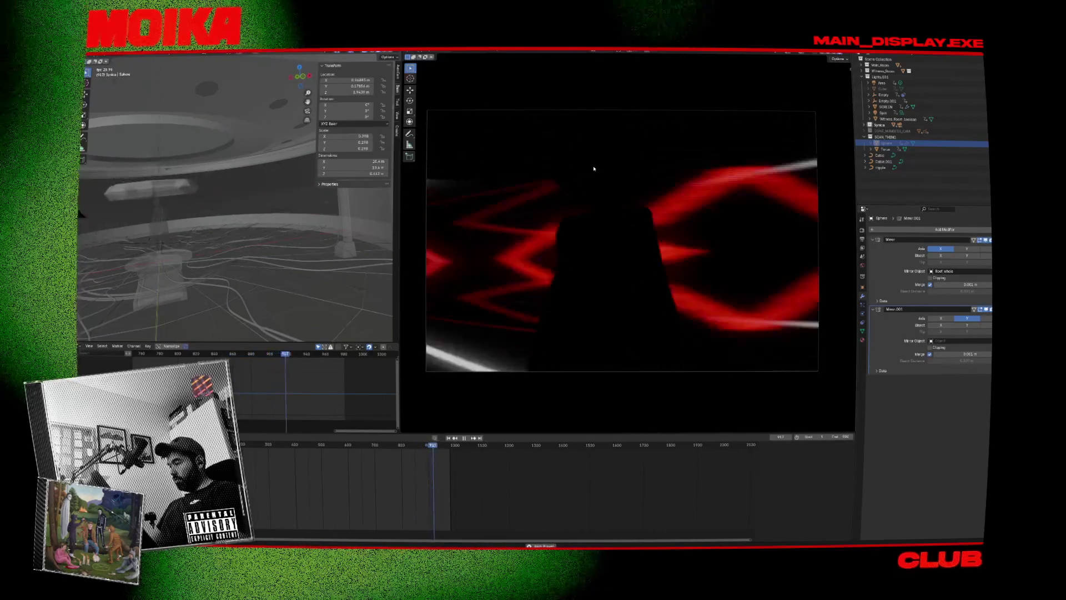
pyautogui.press('space')
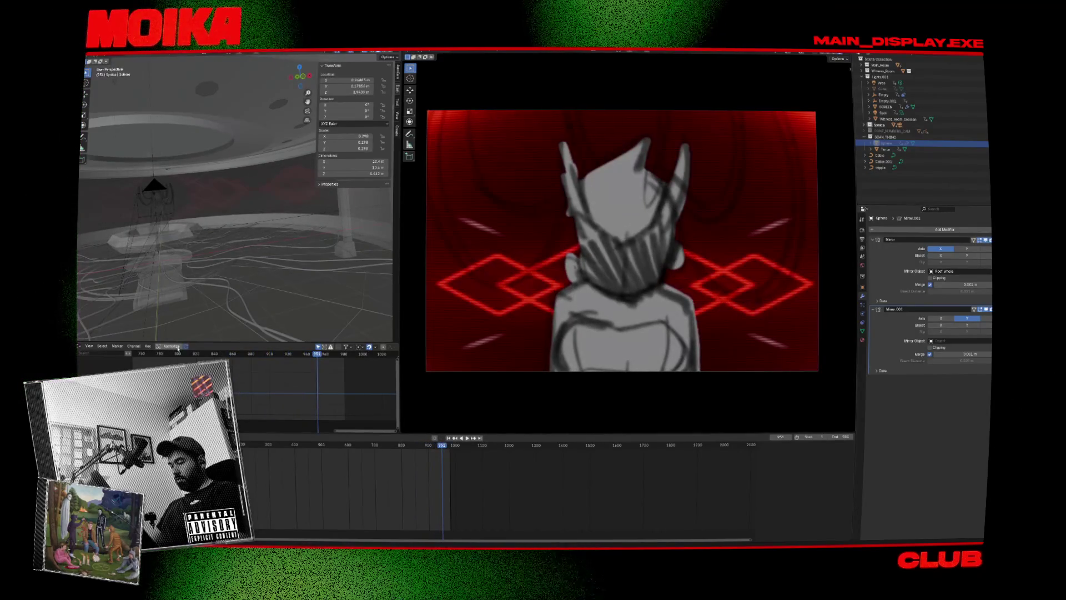
pyautogui.moveTo(242, 443); pyautogui.dragTo(293, 444)
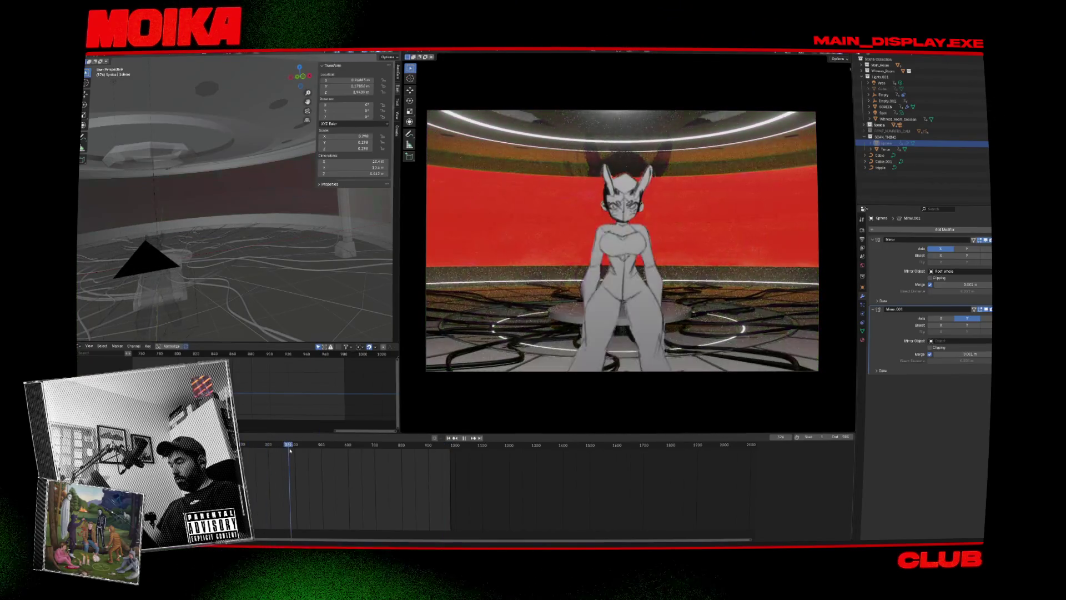
pyautogui.press('Up')
# Remove the Boolean modifier from Roof_whole and save the blend file.
pyautogui.click(303, 138)
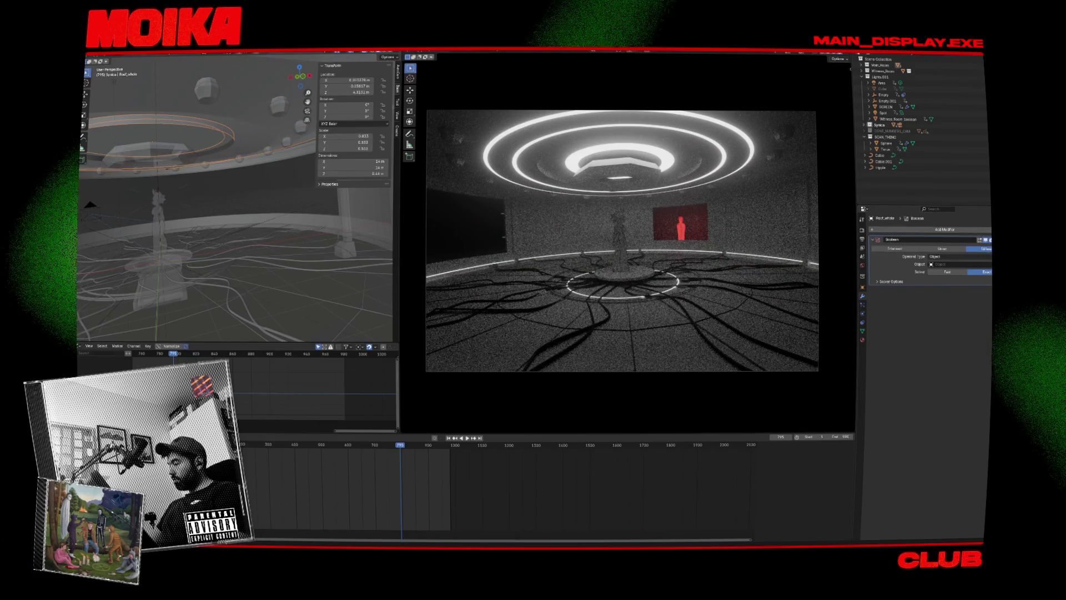
pyautogui.hotkey('ctrl', 'z')
pyautogui.hotkey('ctrl', 's')
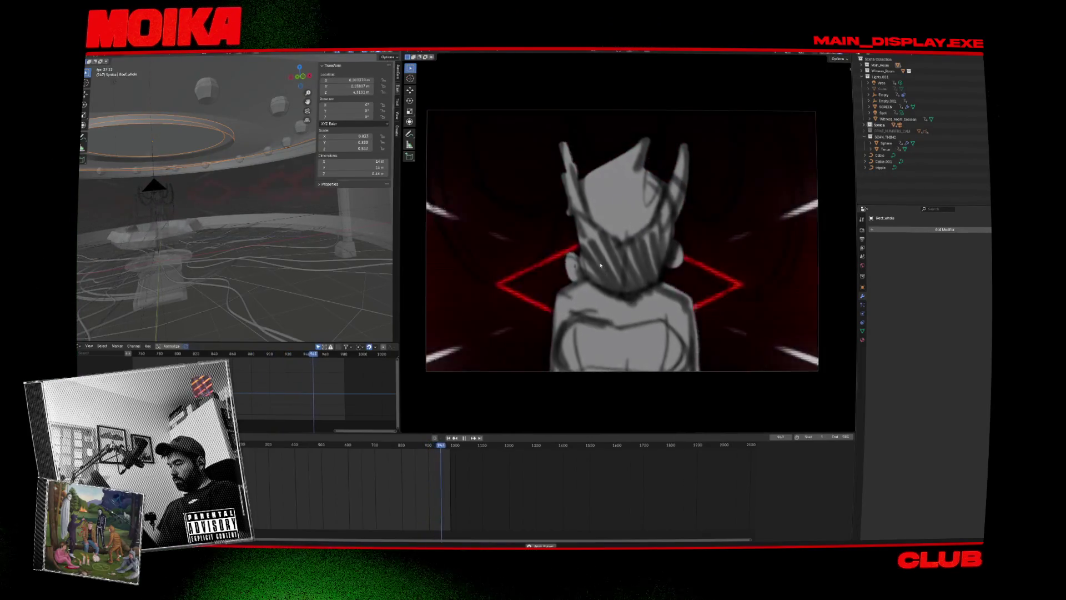
# Save the file, select the Torus ring, and play the animation to review its motion.
pyautogui.hotkey('ctrl', 's')
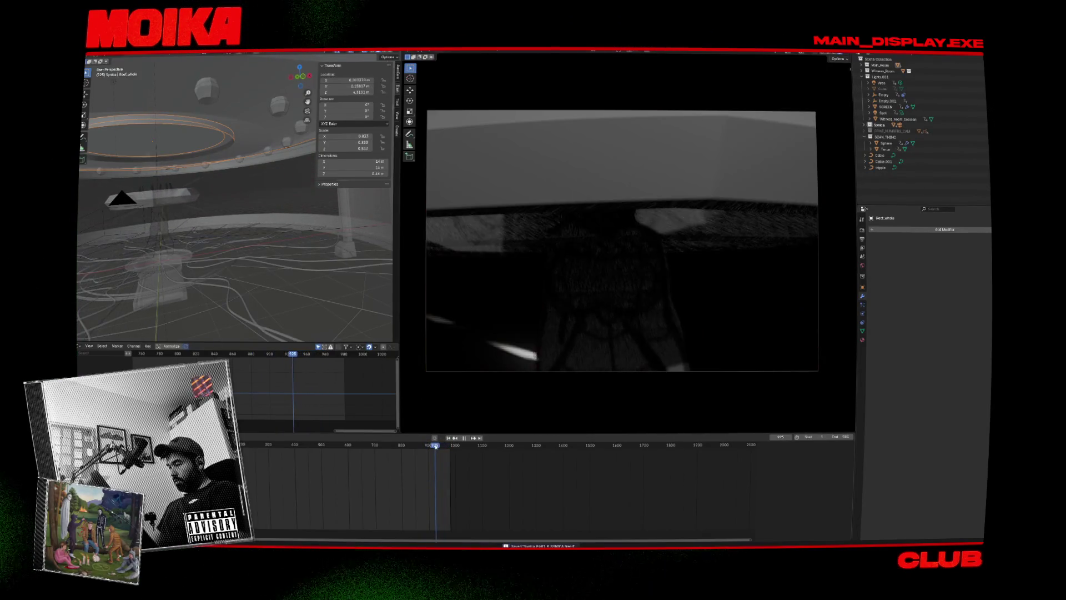
pyautogui.click(156, 197)
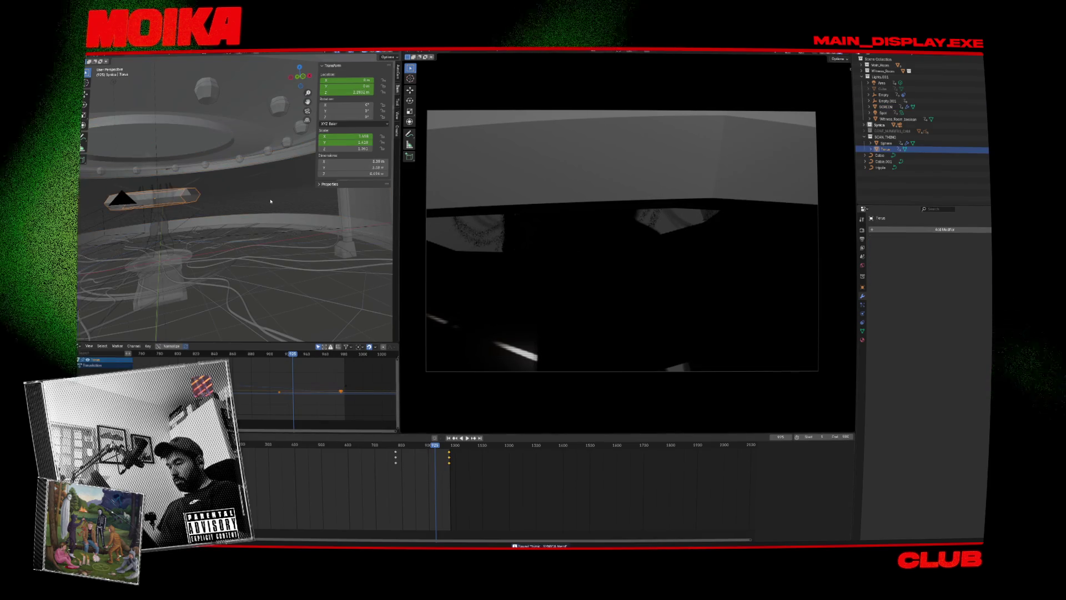
pyautogui.press('space')
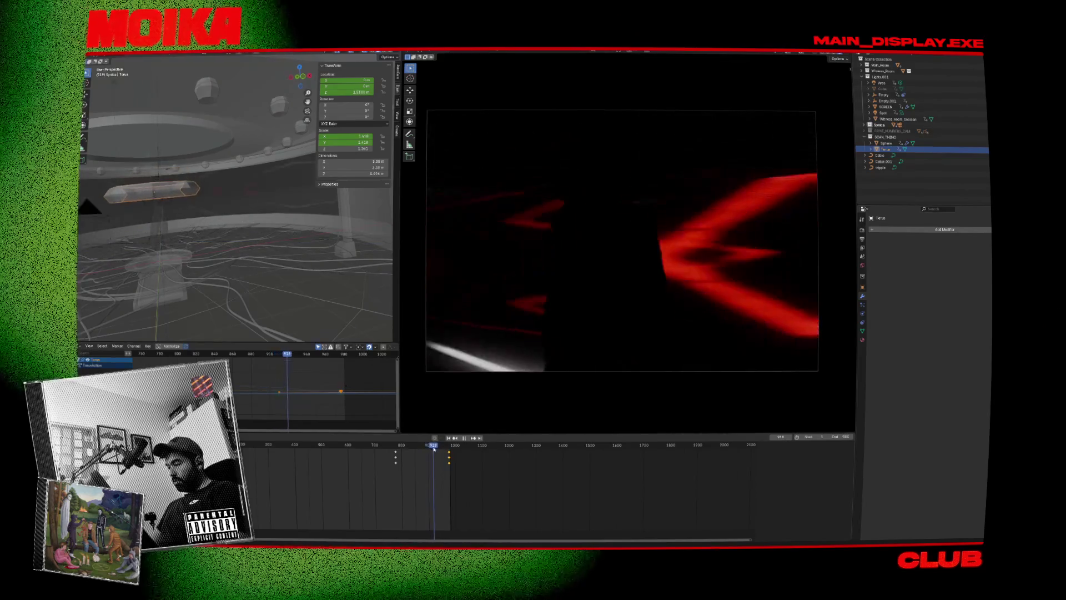
pyautogui.press('Escape')
pyautogui.scroll(2, 281, 384)
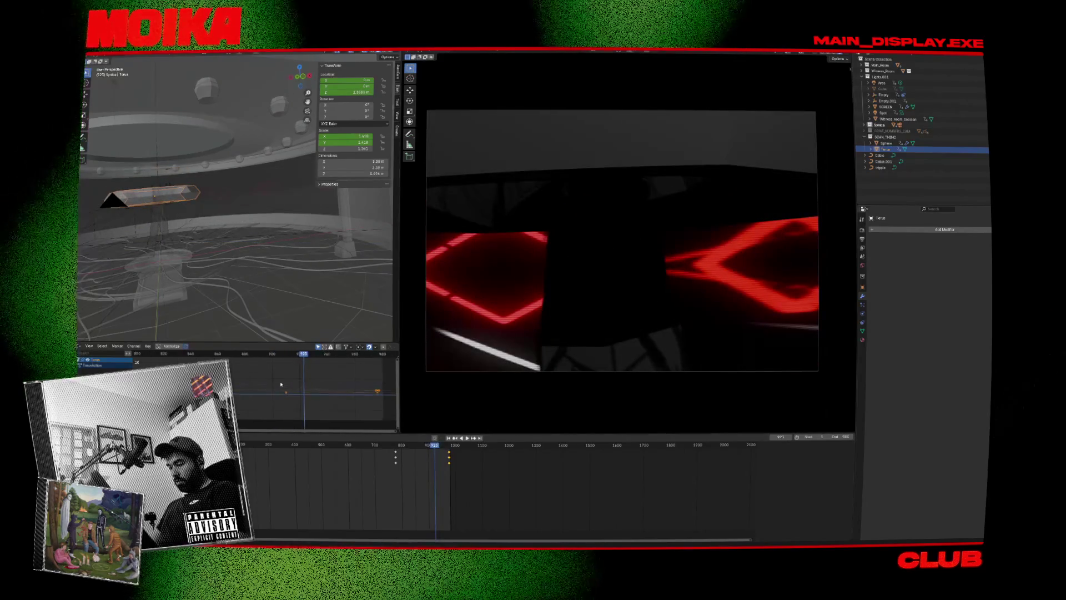
# Move the Torus keyframe 30 frames earlier in the Graph Editor and preview the new timing.
pyautogui.click(292, 394)
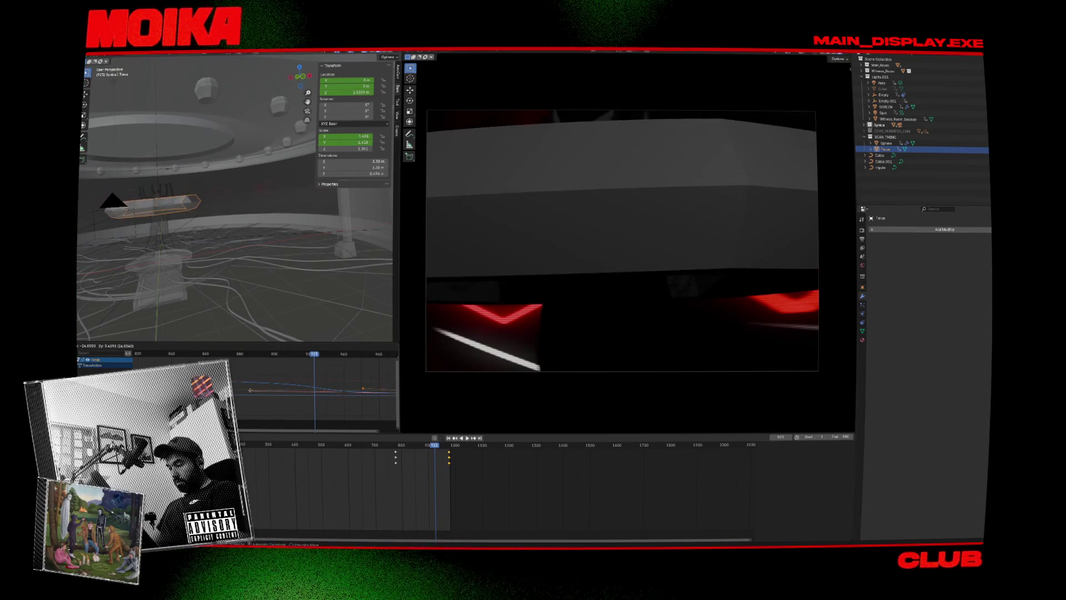
pyautogui.press('g')
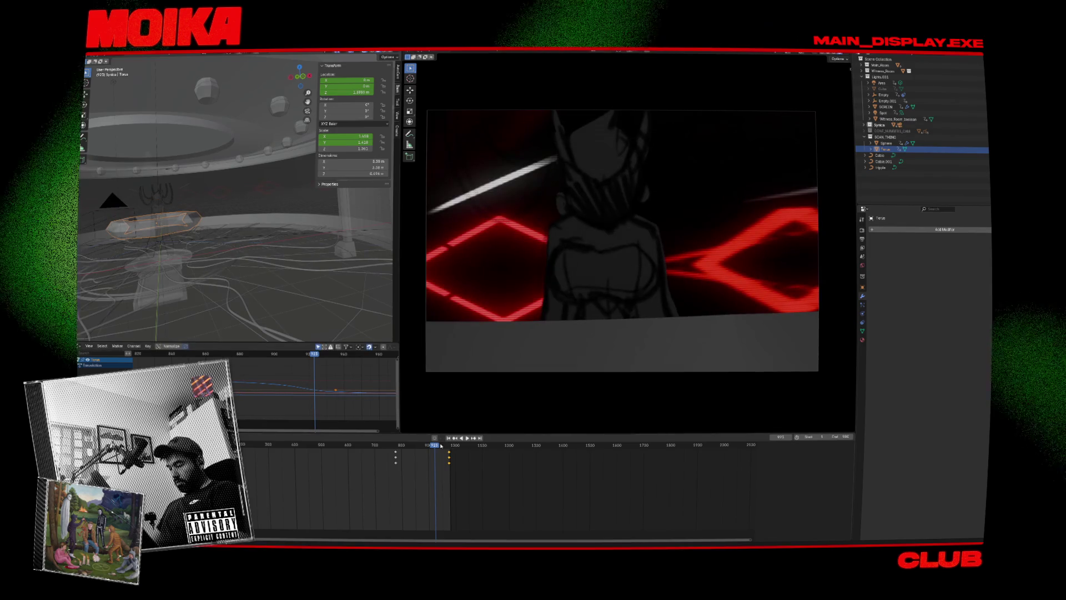
pyautogui.hotkey('ctrl', 'shift', 'space')
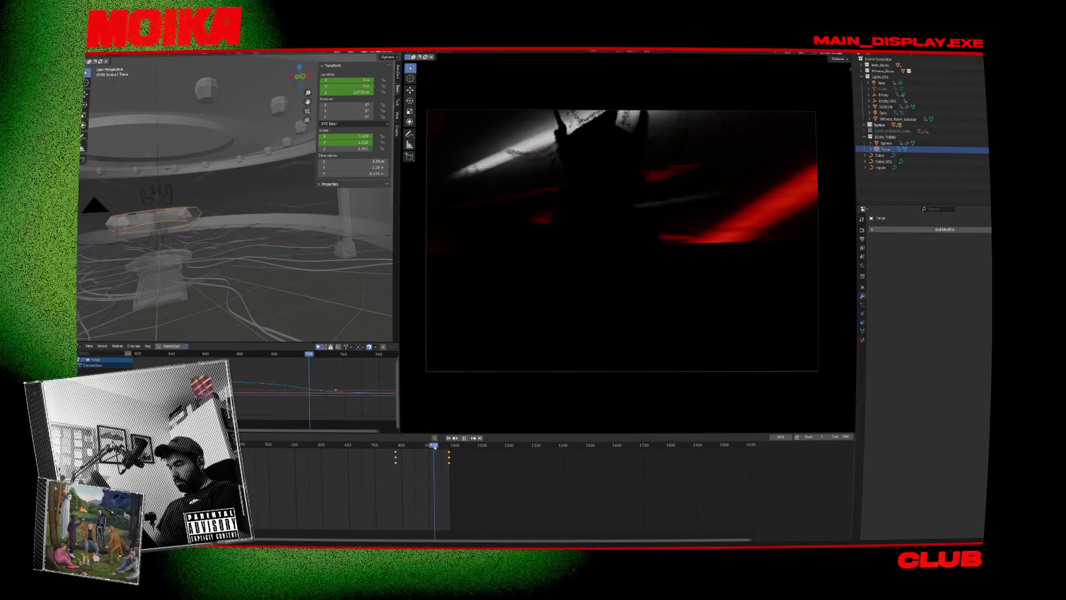
pyautogui.press('Escape')
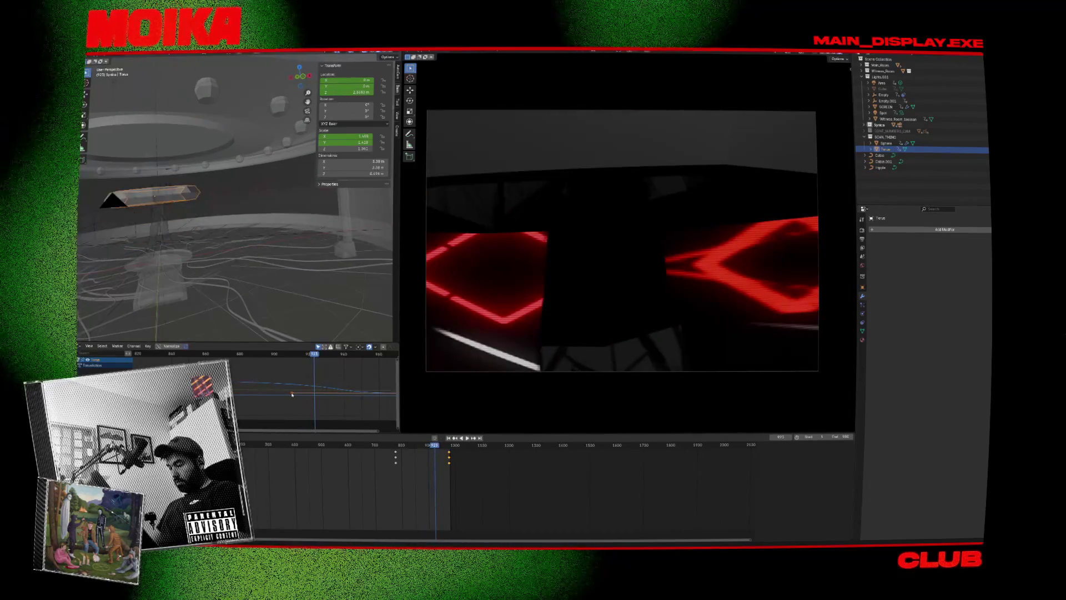
pyautogui.press('g')
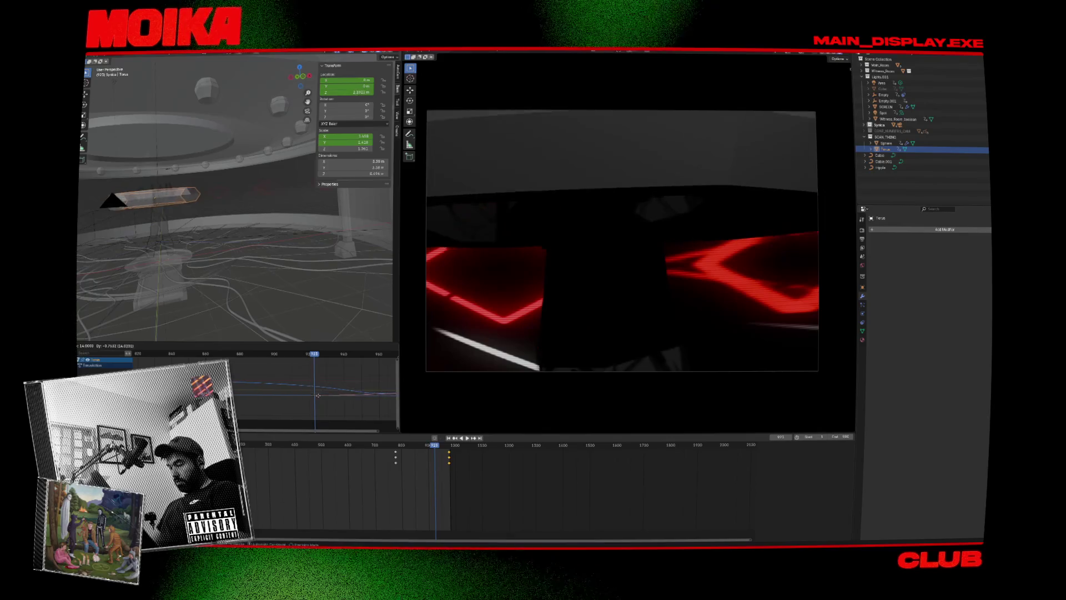
pyautogui.hotkey('shift', 'ctrl', 'space')
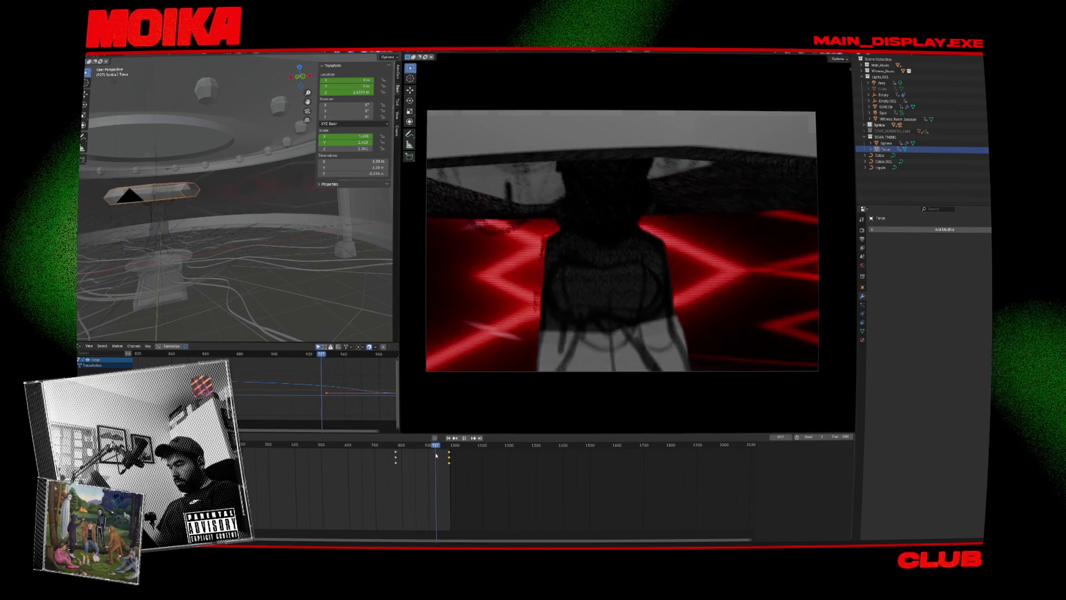
pyautogui.press('Escape')
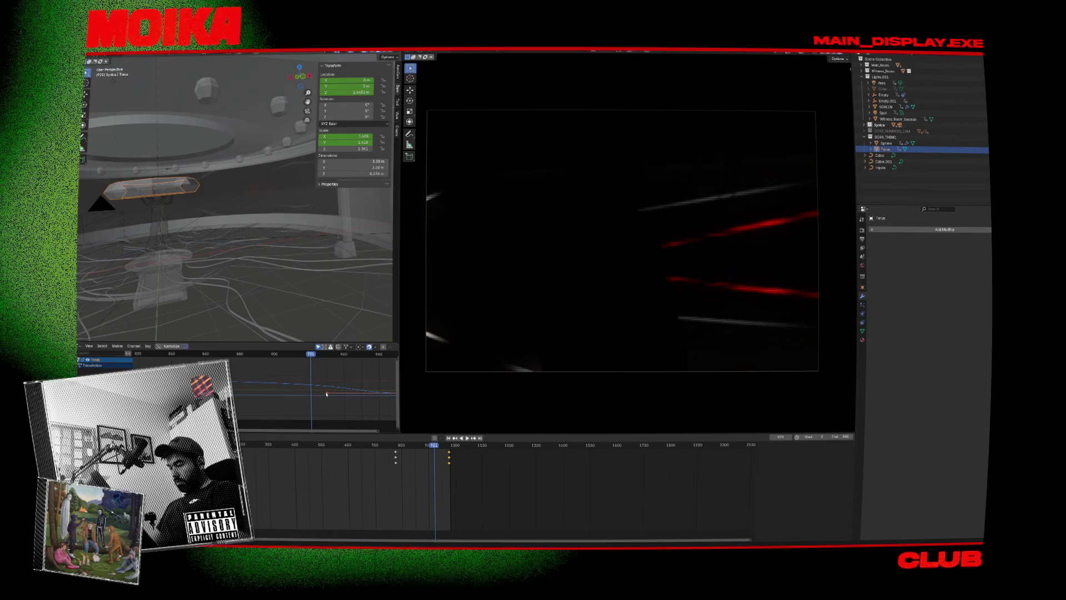
pyautogui.click(246, 391)
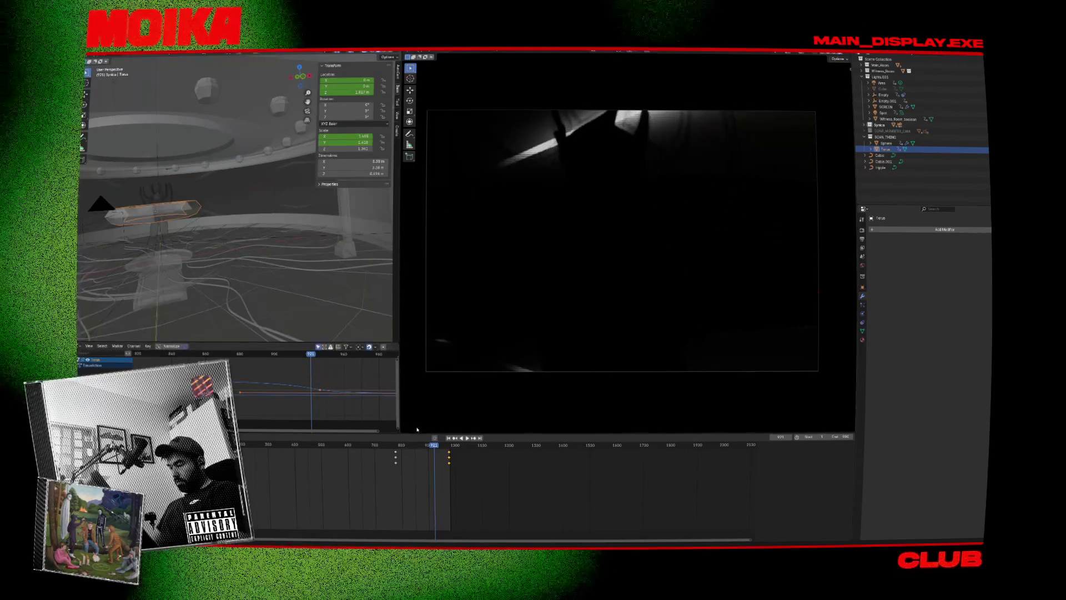
# Save, then scrub to just before the Torus moves and play from there to check.
pyautogui.hotkey('ctrl', 's')
pyautogui.click(428, 448)
pyautogui.press('space')
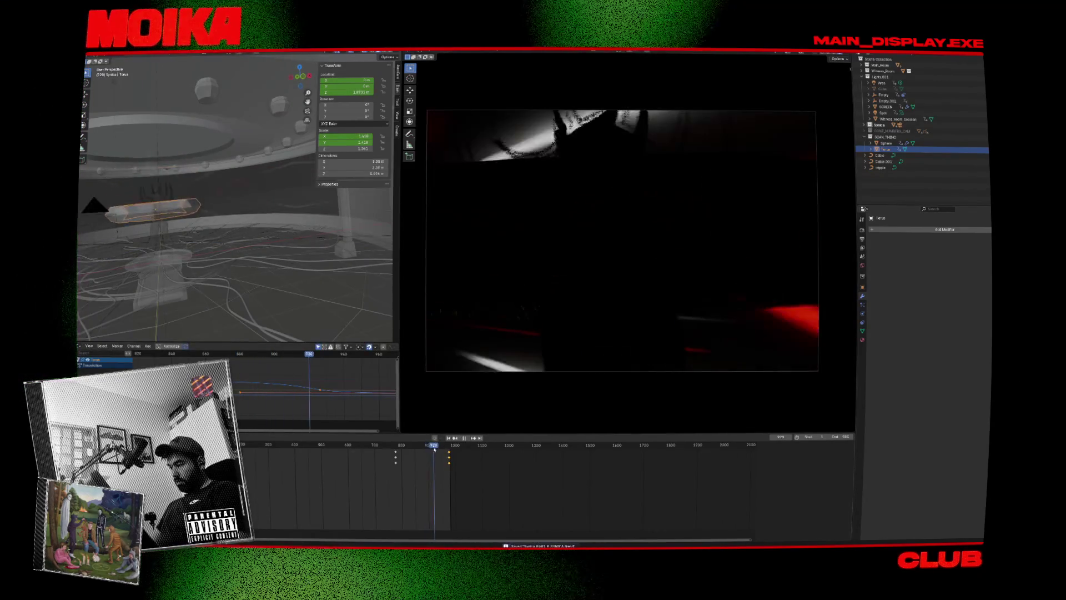
pyautogui.moveTo(434, 448)
pyautogui.mouseDown()
pyautogui.moveTo(416, 449)
pyautogui.moveTo(428, 451)
pyautogui.mouseUp()
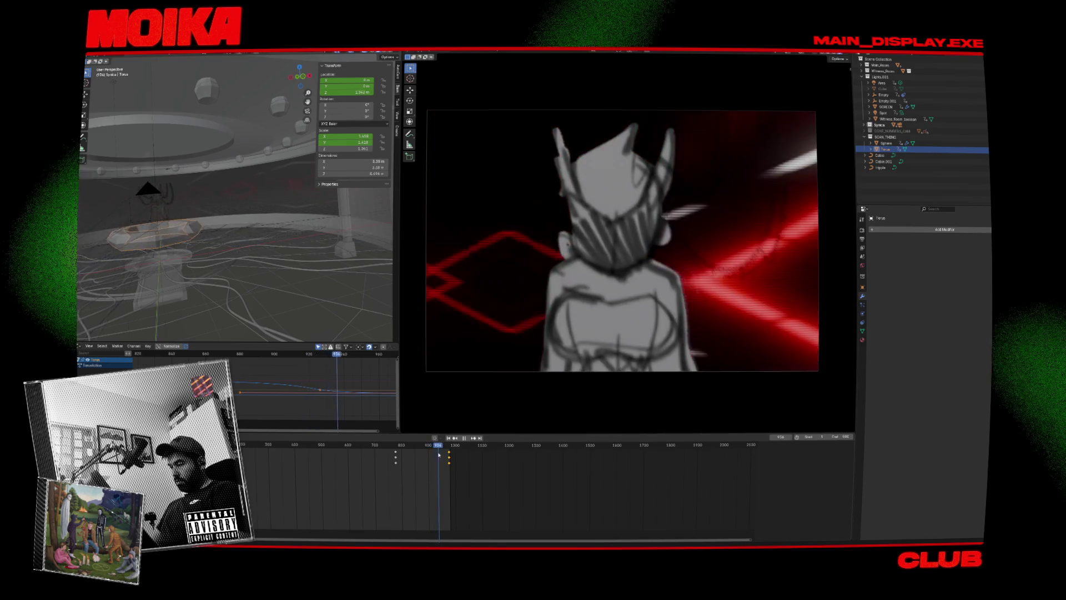
pyautogui.moveTo(433, 452); pyautogui.dragTo(426, 454)
pyautogui.press('space')
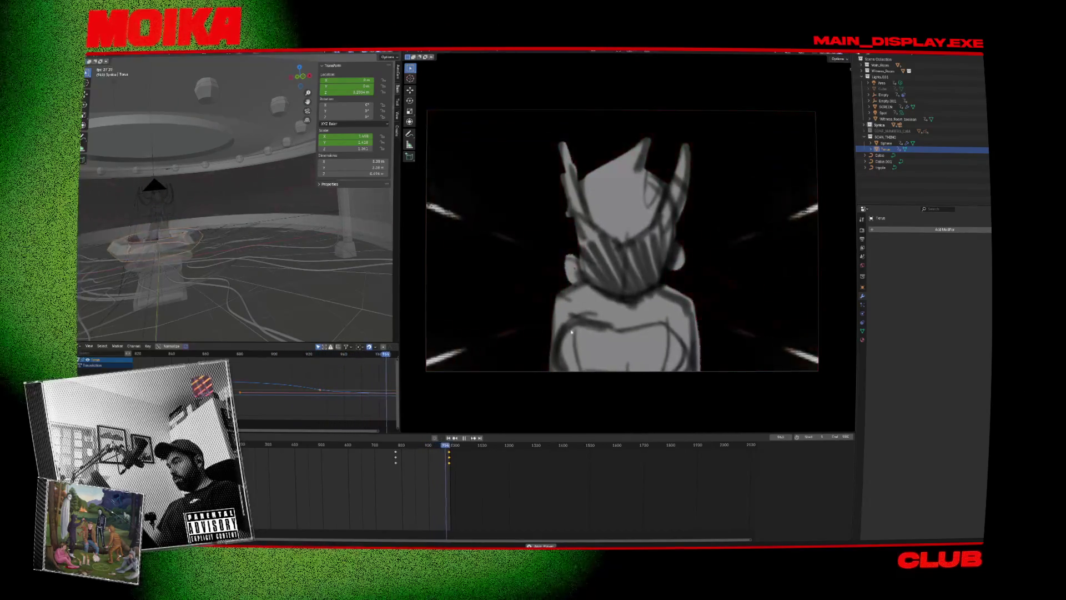
pyautogui.press('space')
# Save again, scrub through the whole animation, and bring up the render settings.
pyautogui.scroll(-4, 555, 339)
pyautogui.hotkey('ctrl', 's')
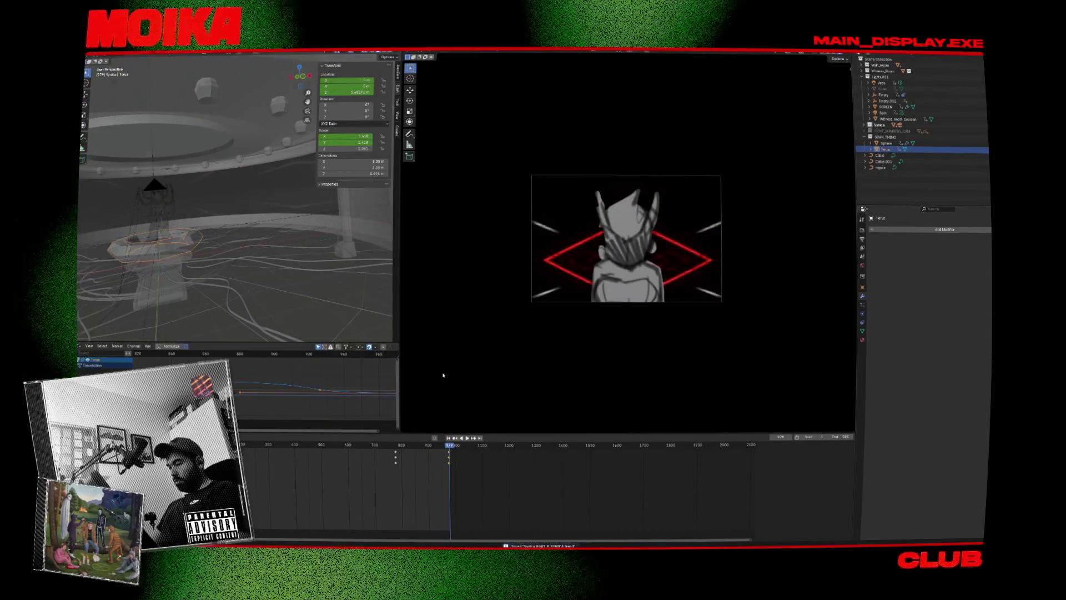
pyautogui.moveTo(347, 445); pyautogui.dragTo(296, 445)
pyautogui.press('space')
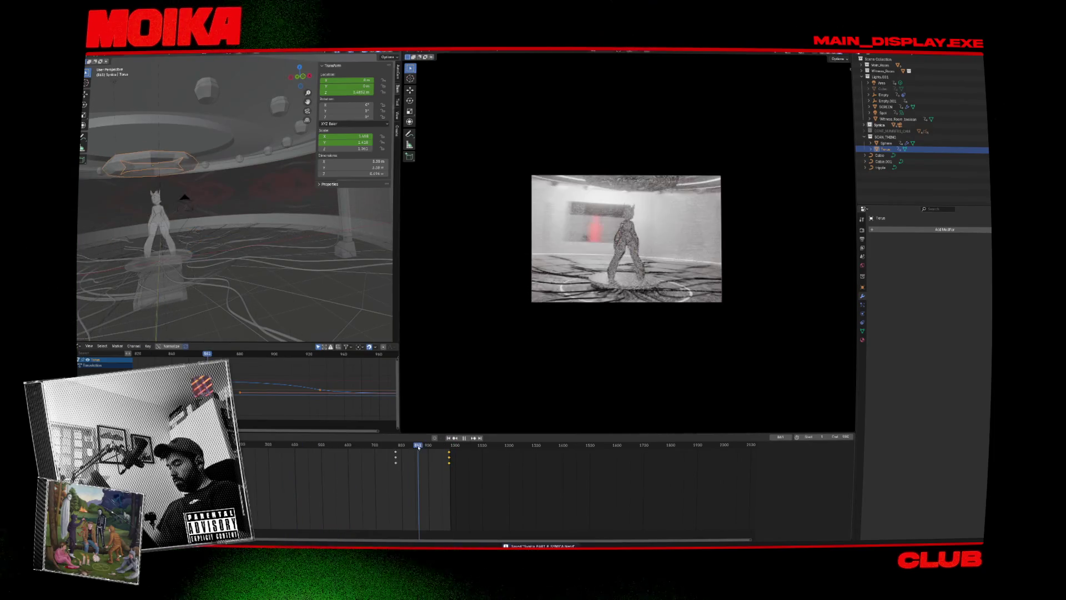
pyautogui.moveTo(419, 447)
pyautogui.mouseDown()
pyautogui.moveTo(248, 445)
pyautogui.moveTo(410, 471)
pyautogui.mouseUp()
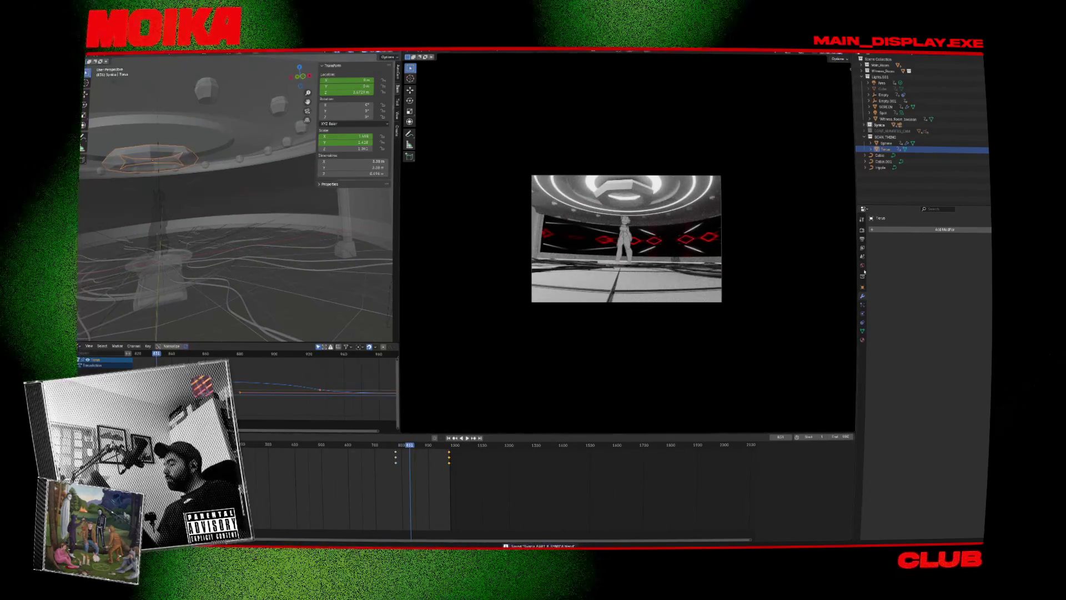
pyautogui.click(863, 234)
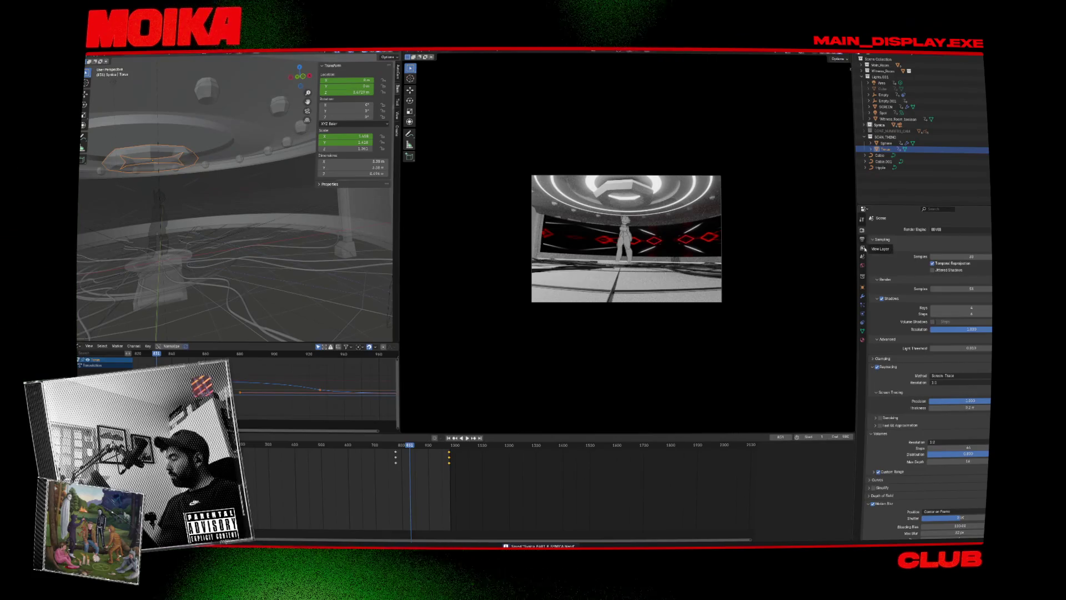
# From the Output properties, run View > Viewport Render Animation, then switch to the browser.
pyautogui.click(862, 240)
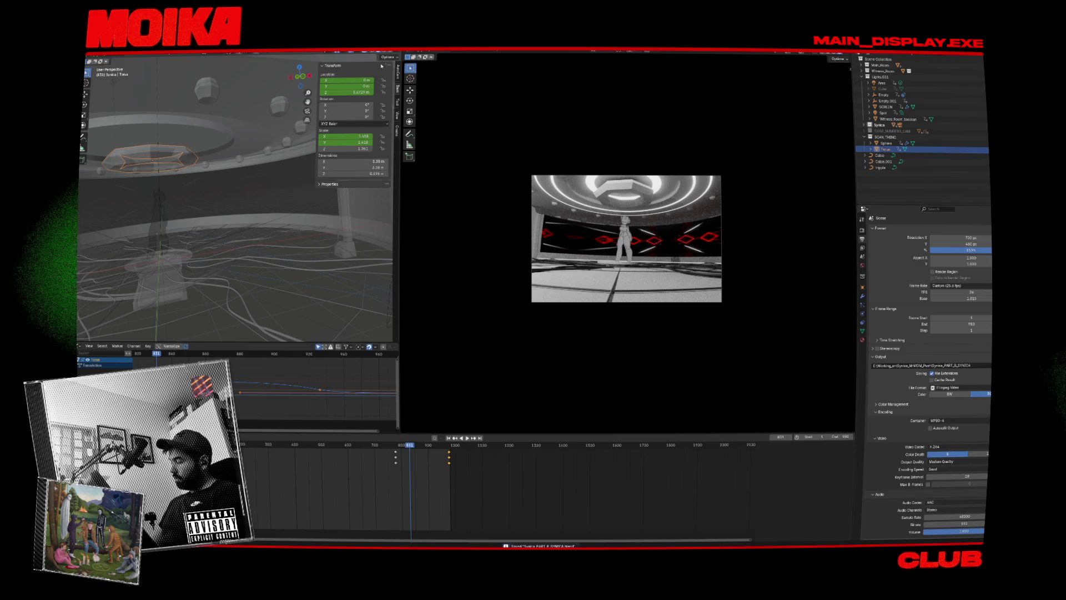
pyautogui.click(453, 54)
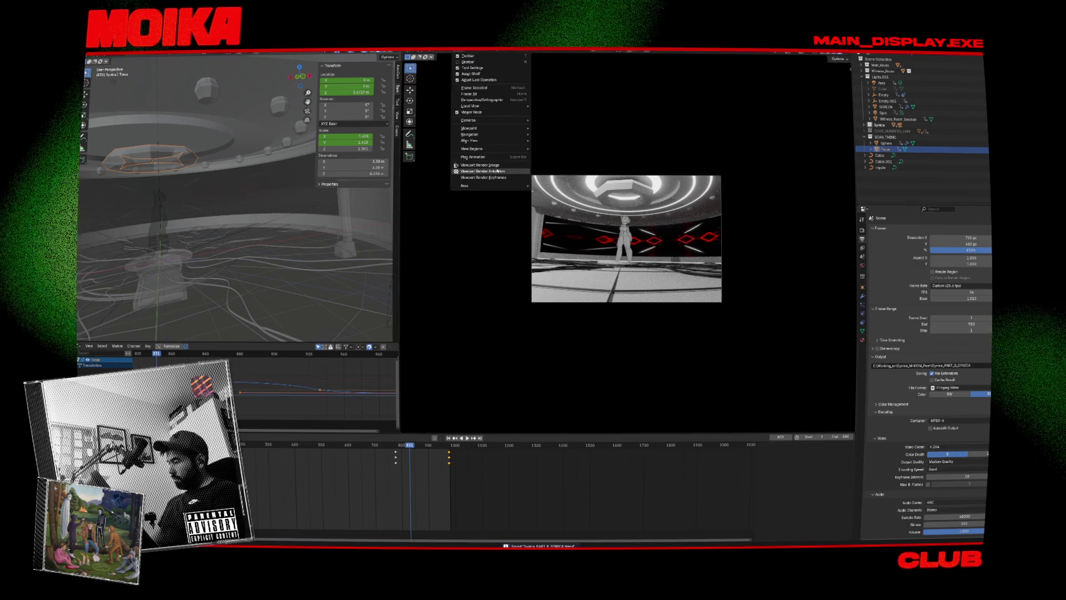
pyautogui.click(498, 171)
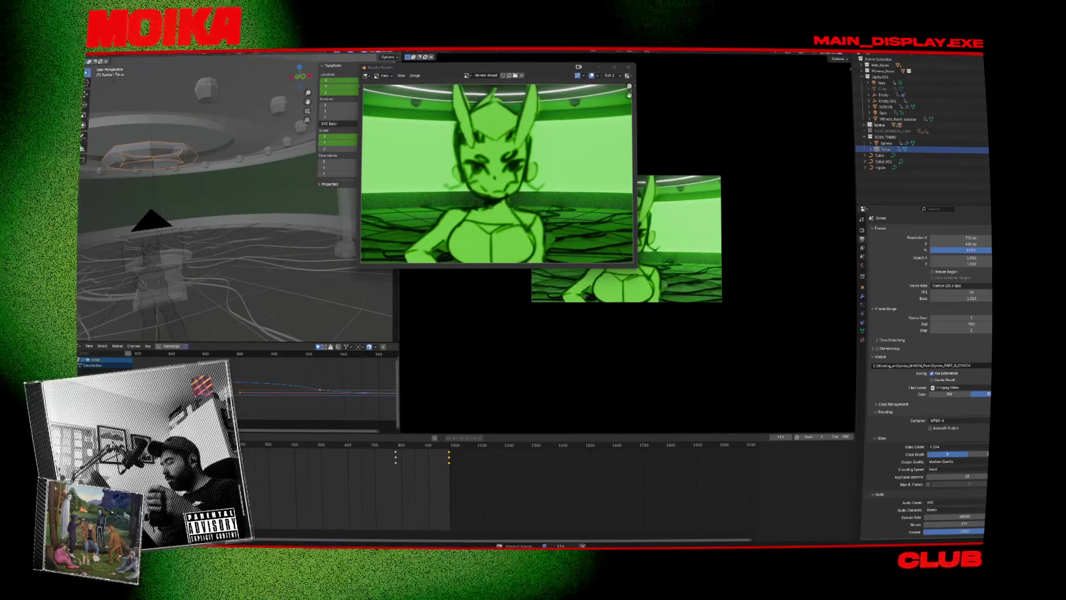
pyautogui.hotkey('alt', 'Tab')
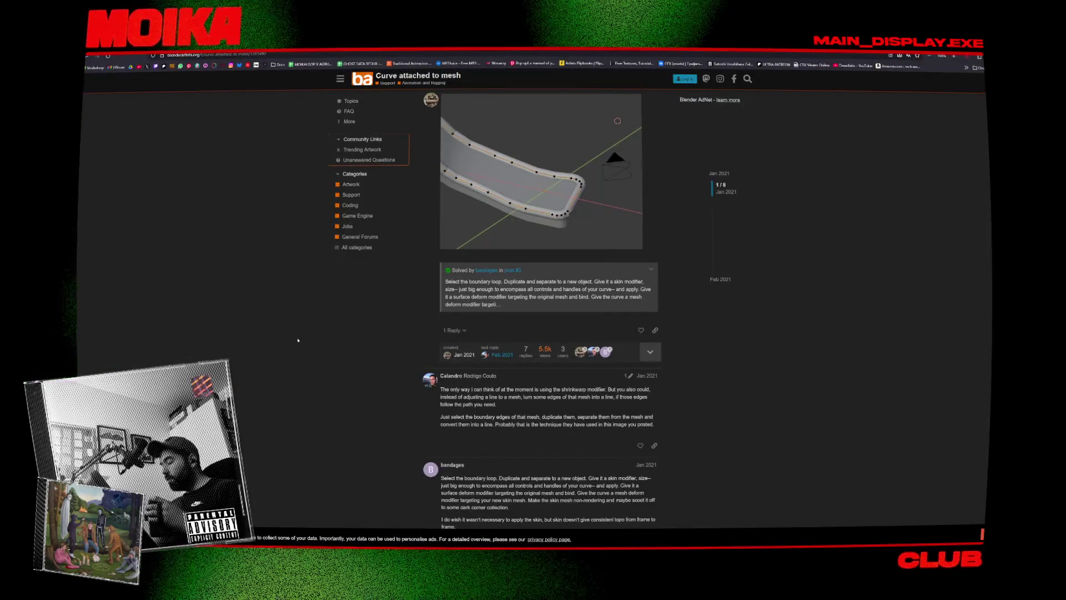
# Search the web for 'cables attached to robot head'.
pyautogui.scroll(3, 303, 209)
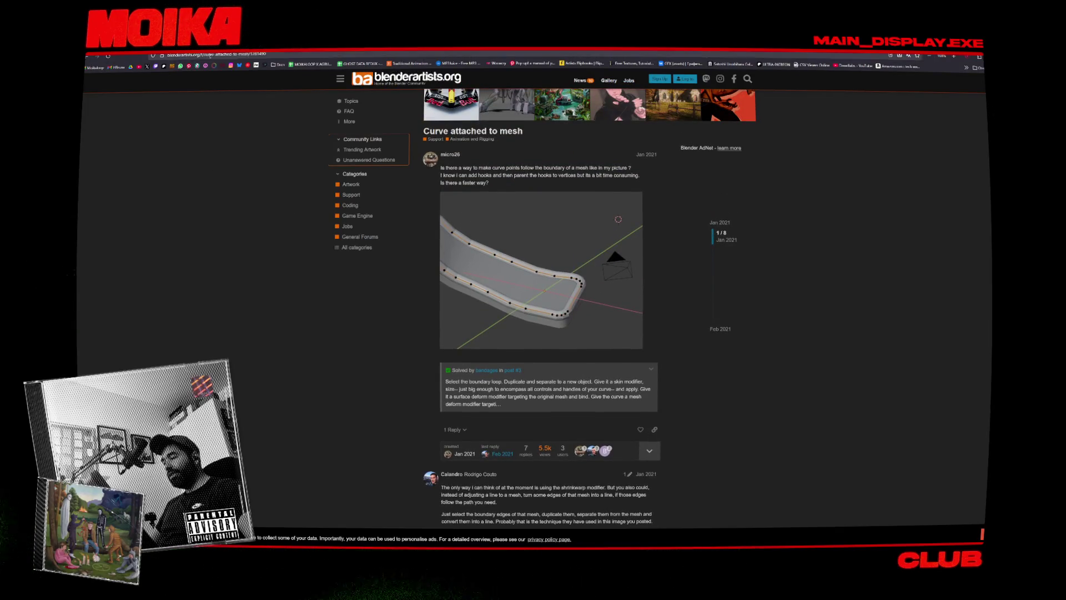
pyautogui.hotkey('ctrl', 'l')
pyautogui.write('ca')
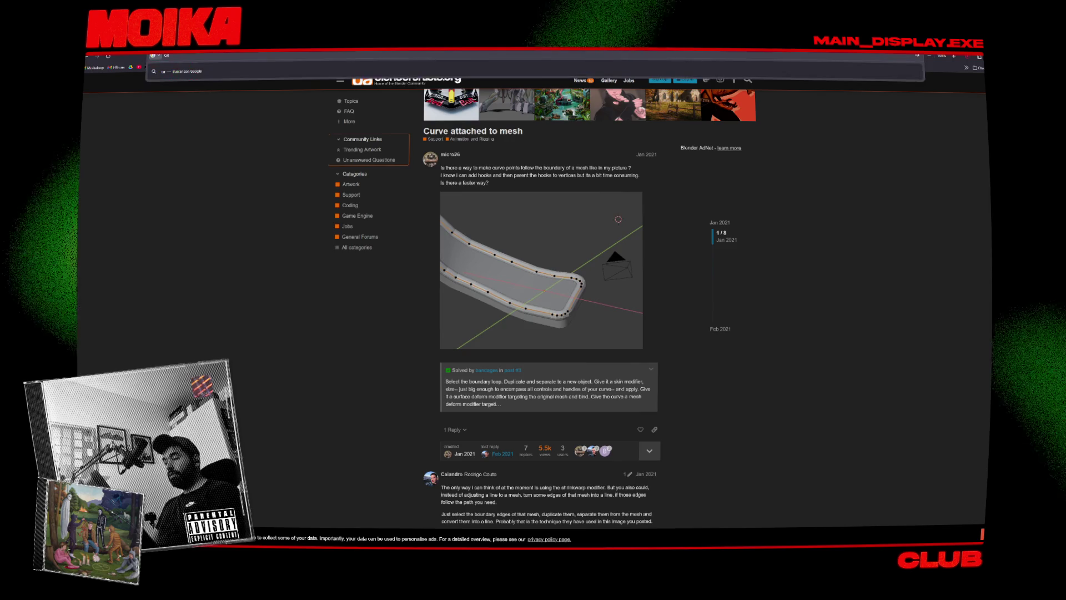
pyautogui.write('ched to ro')
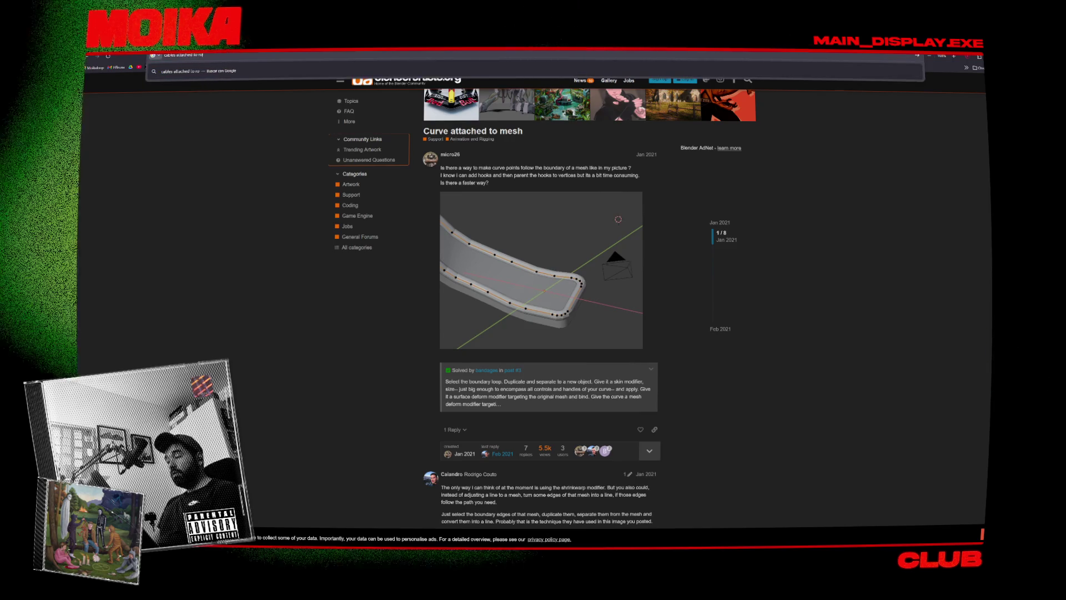
pyautogui.write('bot head')
pyautogui.press('Return')
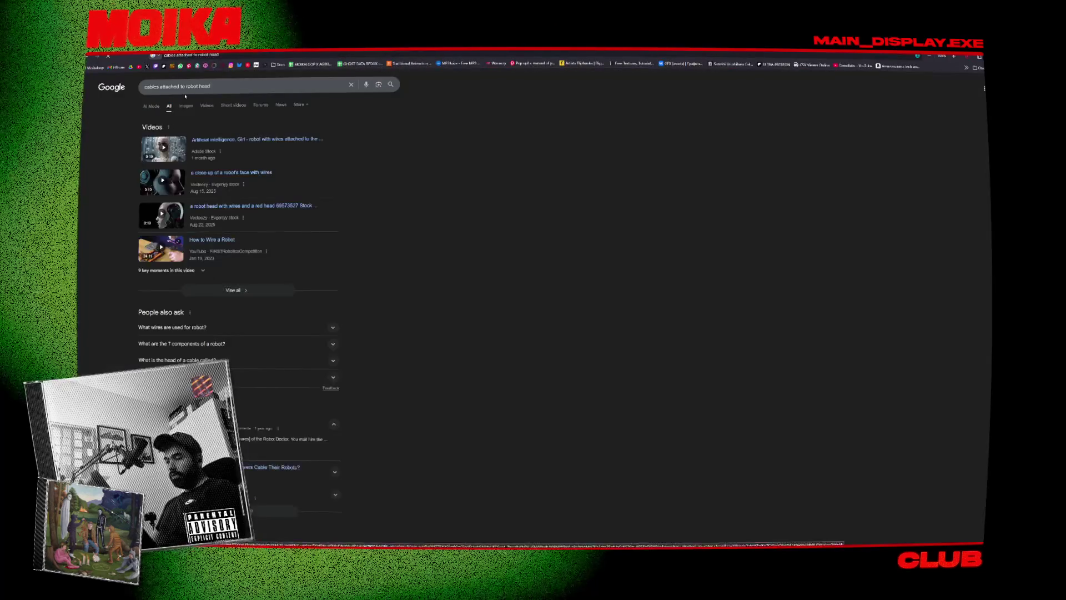
# Filter to image results and preview the Robot Cables, red humanoid and toy robot head pictures.
pyautogui.click(186, 106)
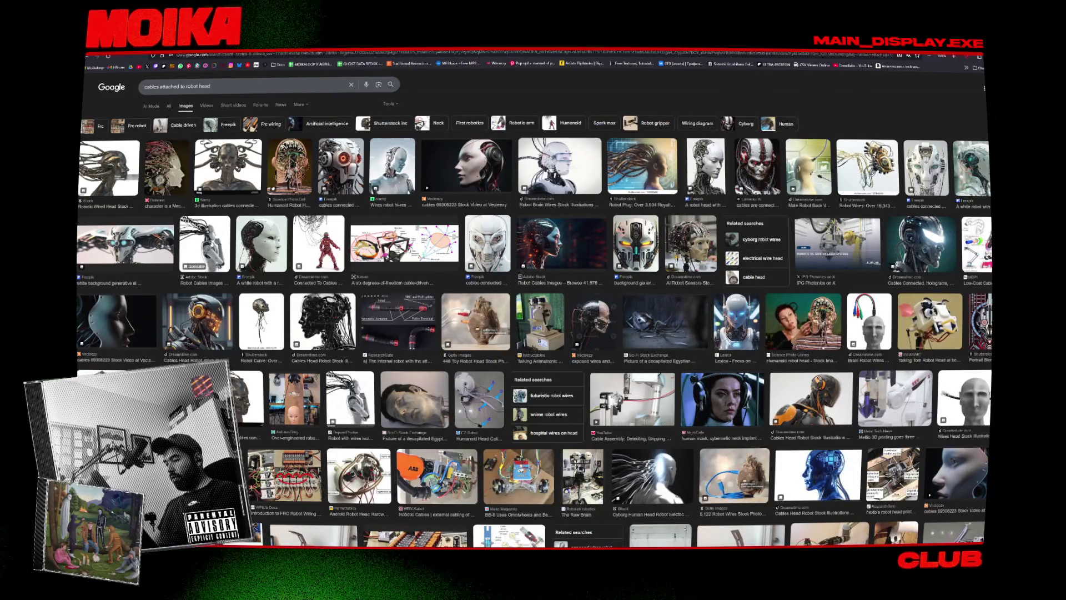
pyautogui.click(561, 245)
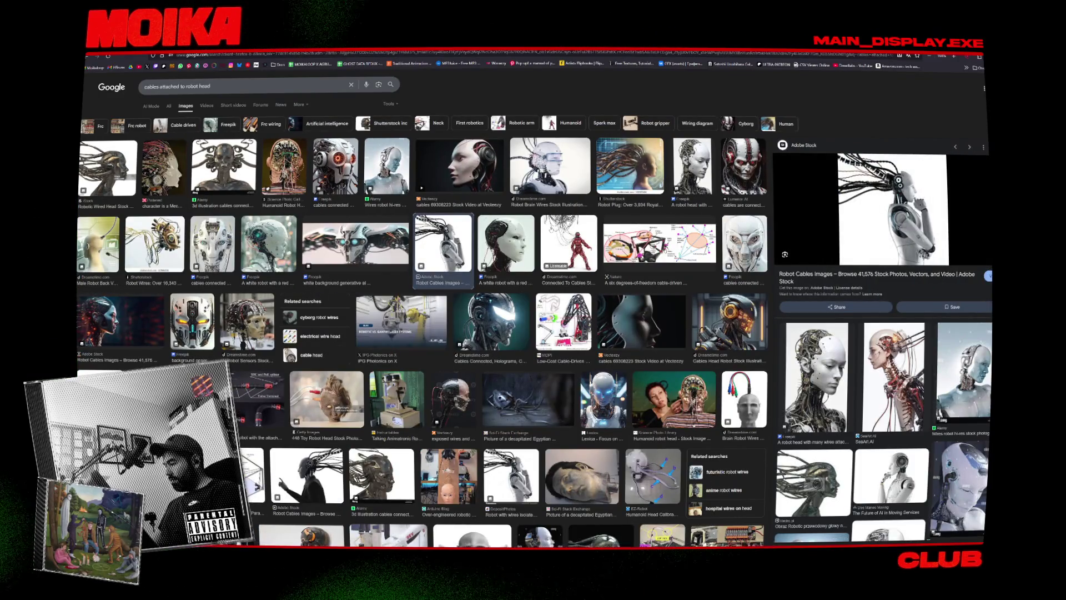
pyautogui.click(568, 244)
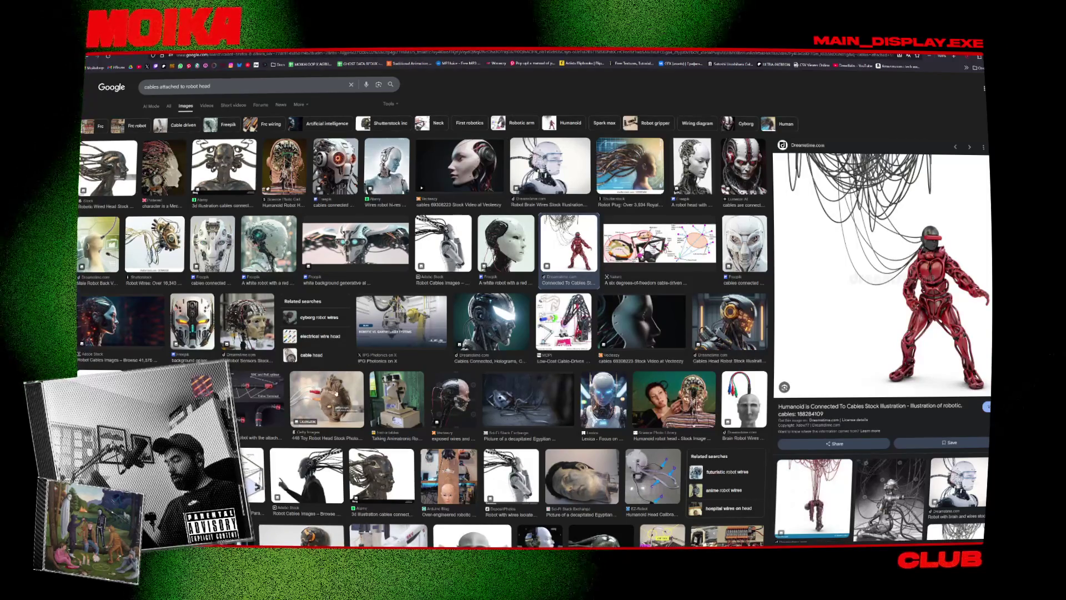
pyautogui.click(336, 393)
# Scroll further through the grid and preview the woman with cables and headphones.
pyautogui.scroll(-1, 362, 354)
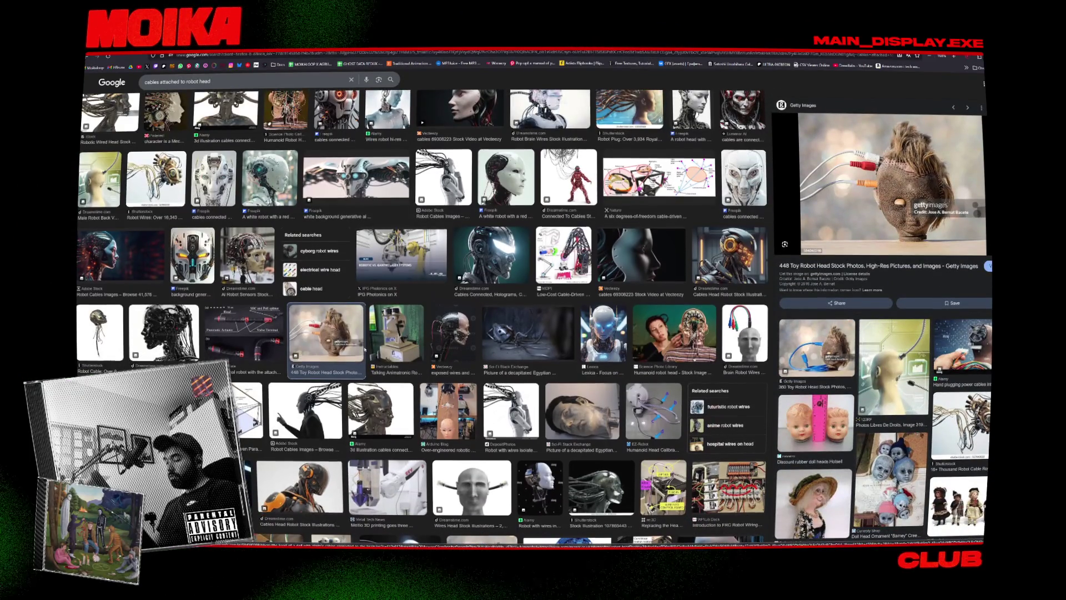
pyautogui.scroll(-2, 365, 350)
pyautogui.click(207, 392)
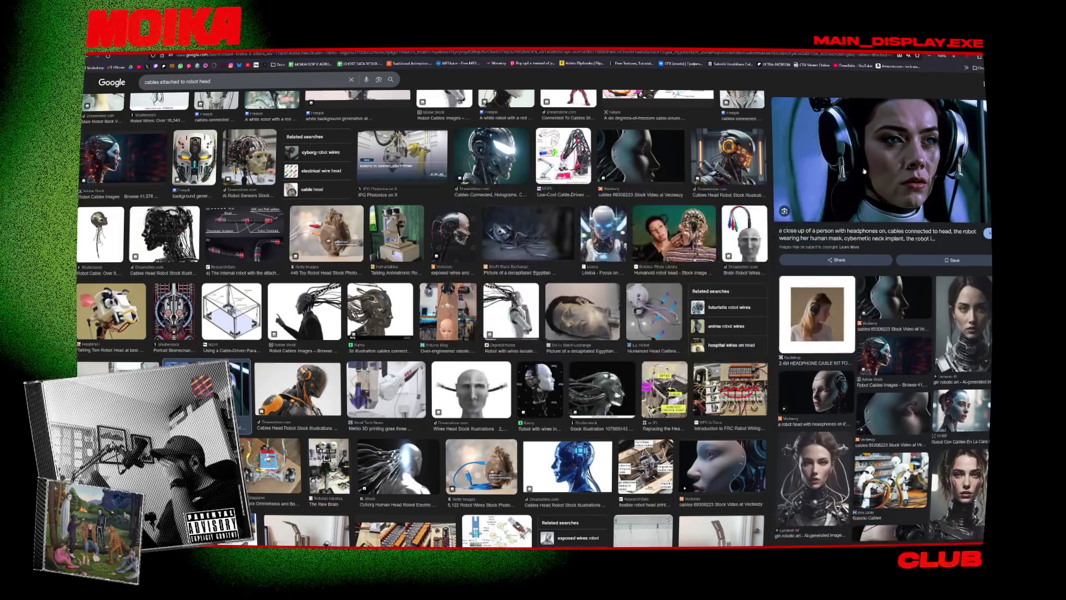
pyautogui.scroll(-2, 758, 157)
pyautogui.scroll(-4, 758, 157)
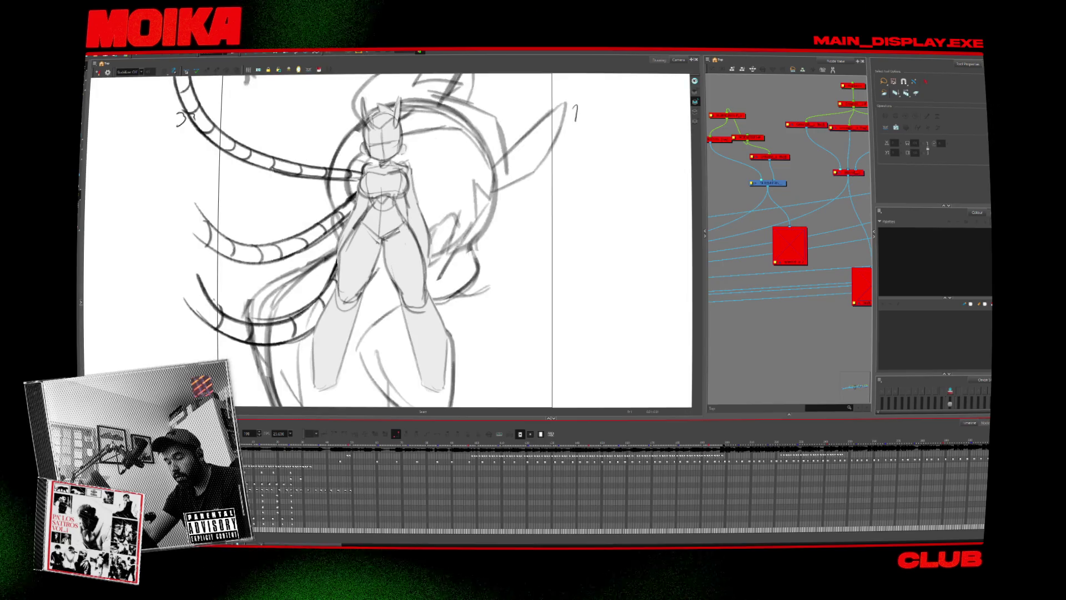
# Select the animatic layer and scrub to the tentacles-in-profile drawing and back.
pyautogui.click(290, 455)
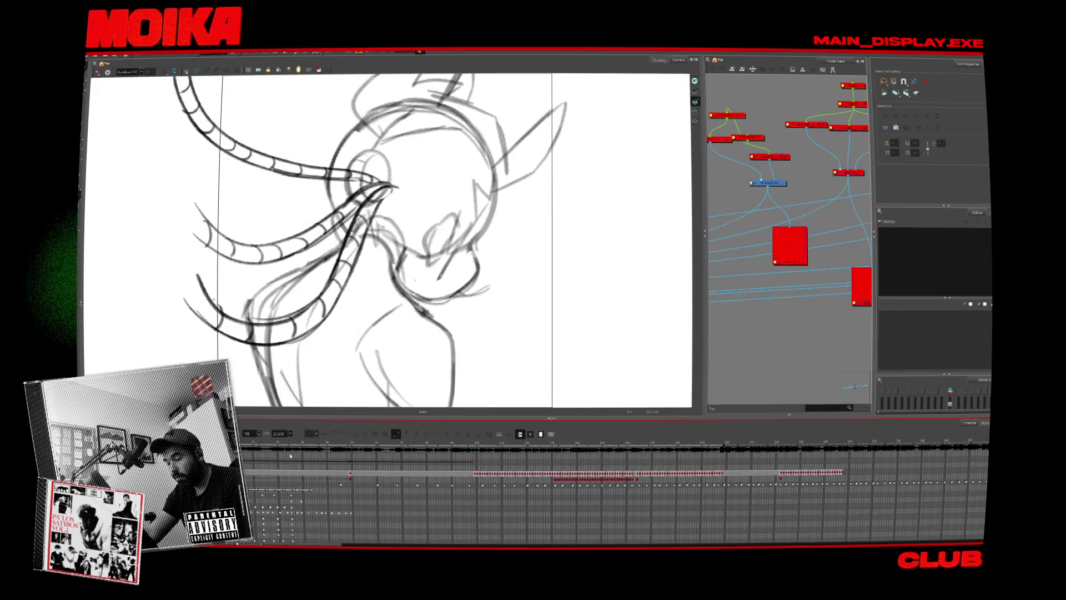
pyautogui.moveTo(347, 443); pyautogui.dragTo(356, 443)
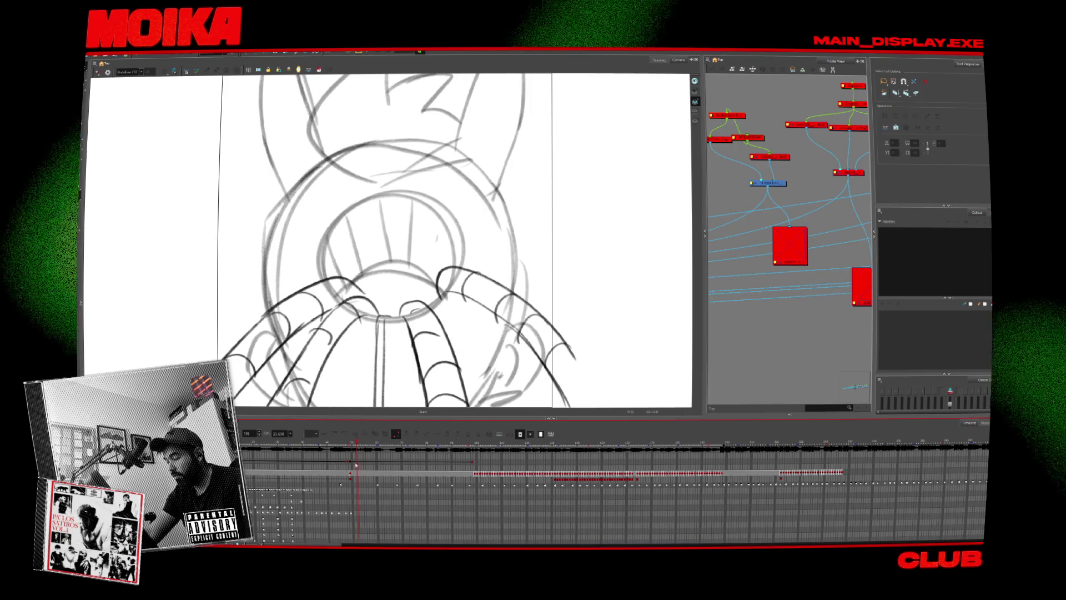
pyautogui.click(336, 441)
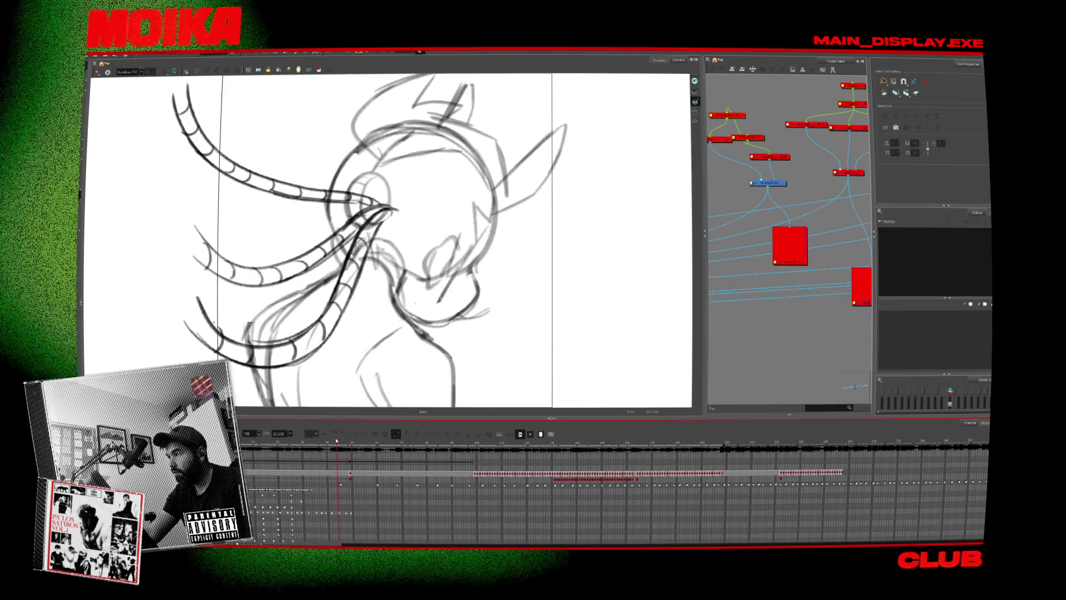
pyautogui.moveTo(336, 441); pyautogui.dragTo(289, 441)
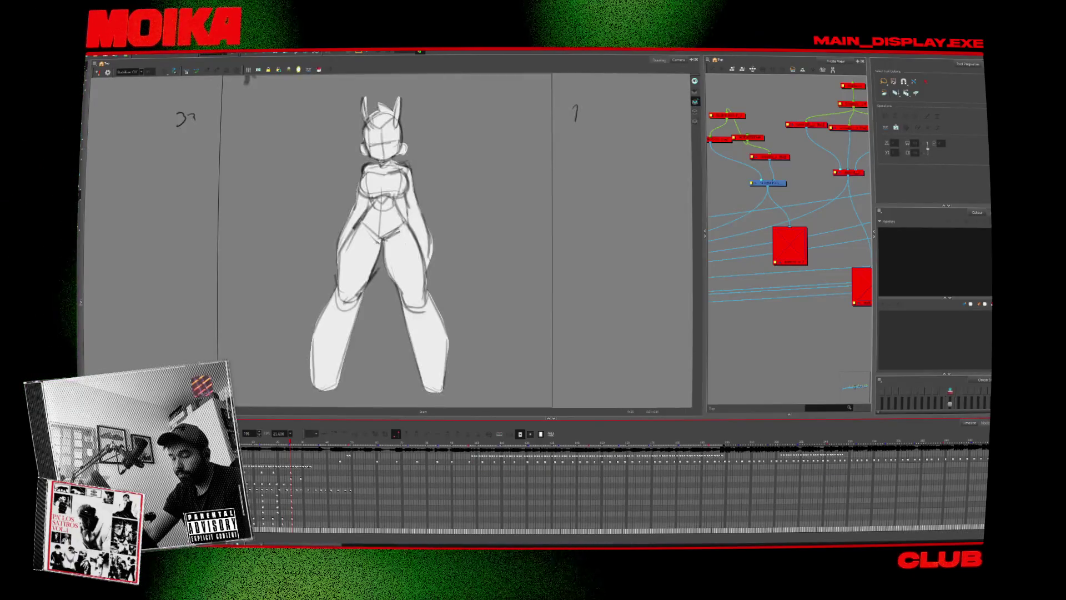
# Jump to later frames, return to the previous key drawing, and stop on an empty frame.
pyautogui.moveTo(354, 545); pyautogui.dragTo(404, 546)
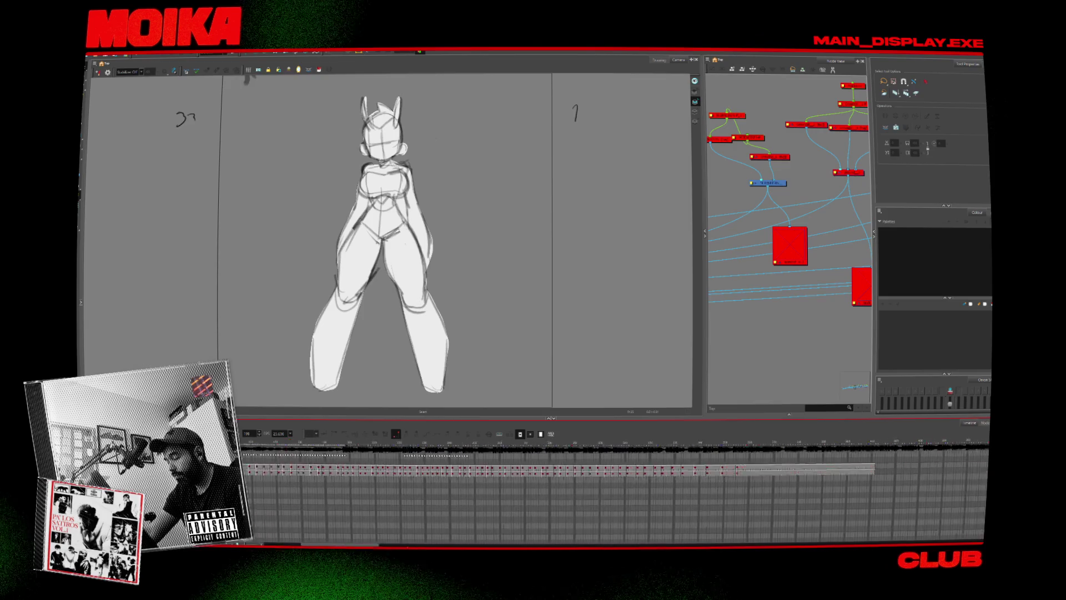
pyautogui.click(433, 470)
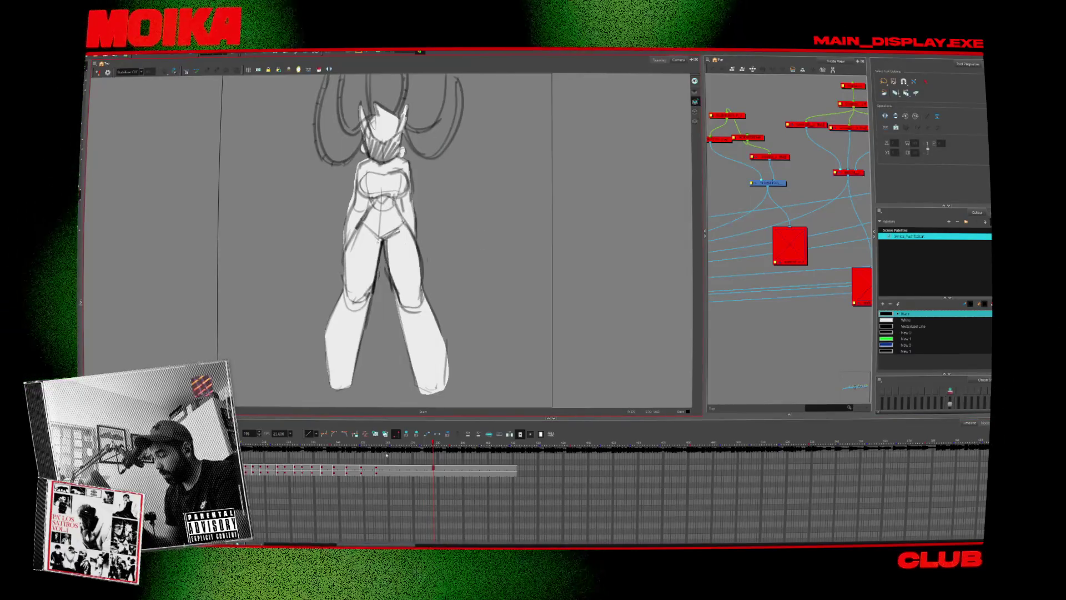
pyautogui.press('f')
pyautogui.hscroll(5, 420, 528)
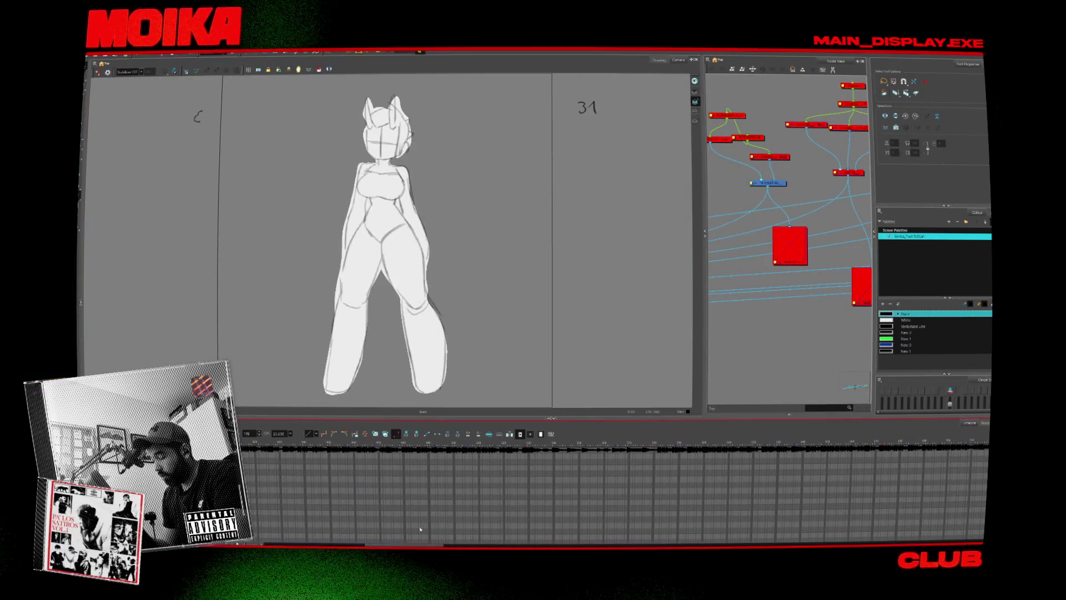
pyautogui.hscroll(-4, 361, 475)
pyautogui.click(392, 470)
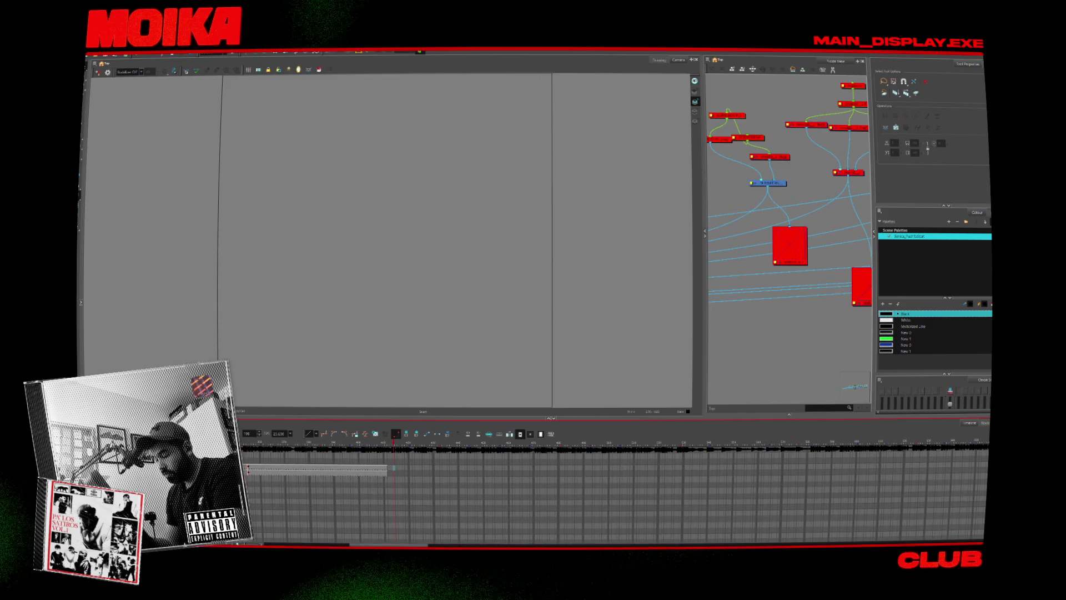
pyautogui.scroll(-3, 299, 540)
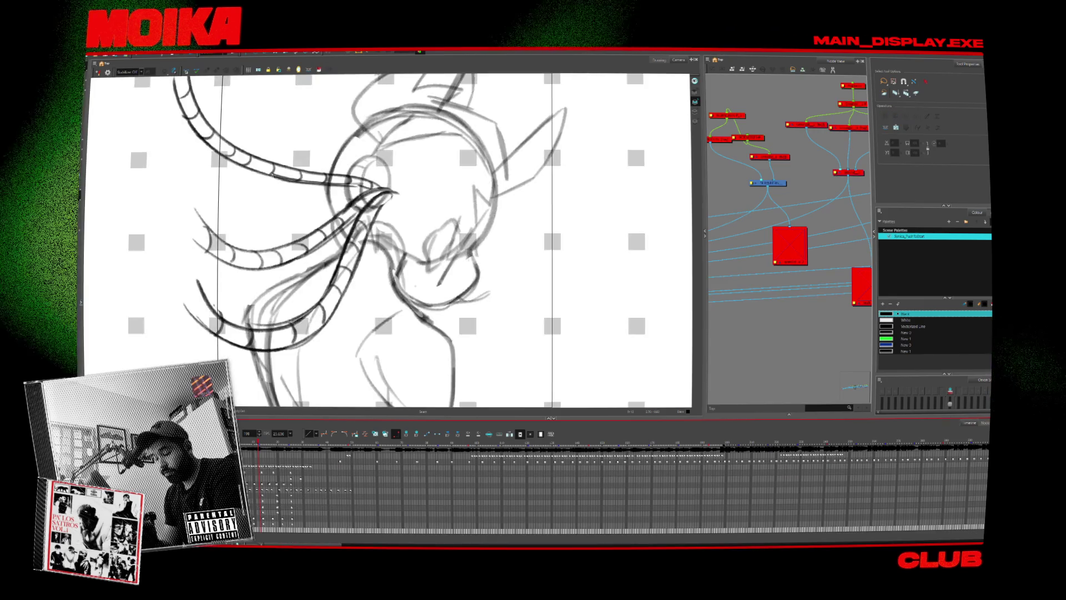
# Flip between the ring-and-fingers and tentacles-in-profile shots, stepping one frame forward.
pyautogui.click(350, 476)
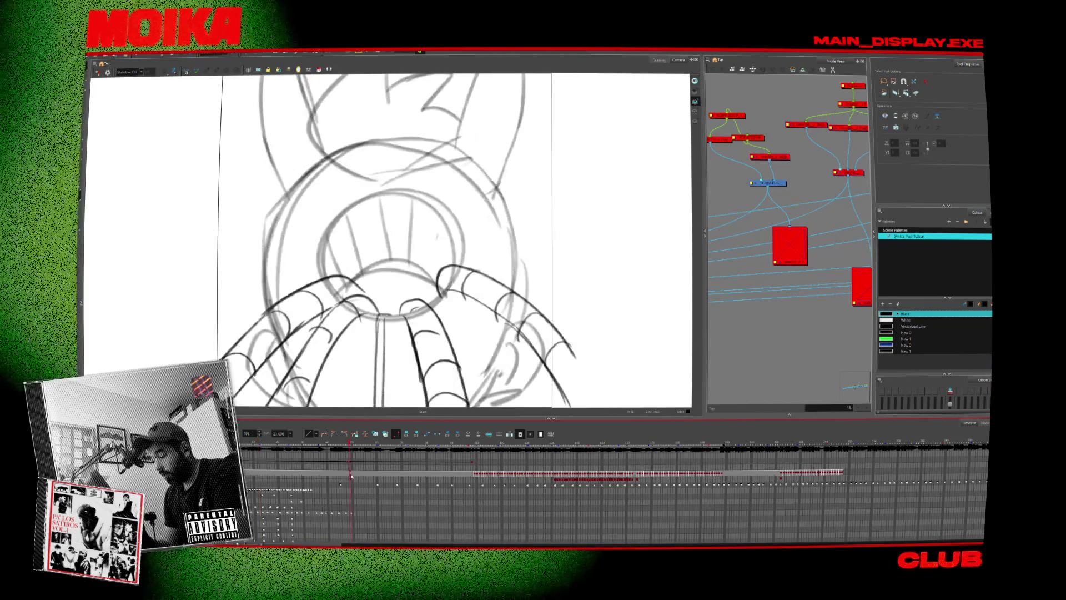
pyautogui.click(344, 463)
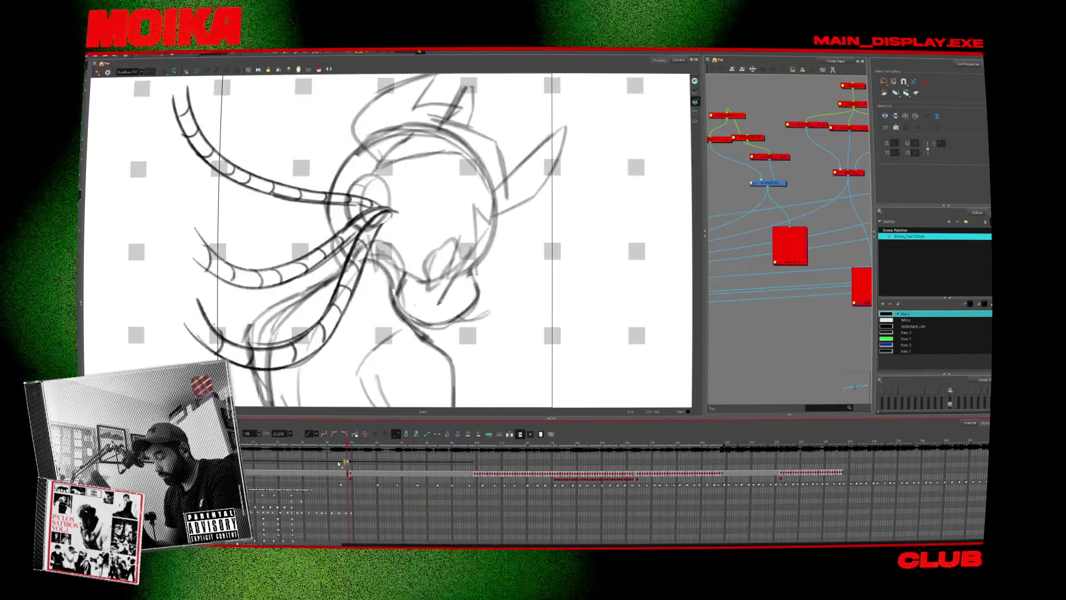
pyautogui.click(350, 464)
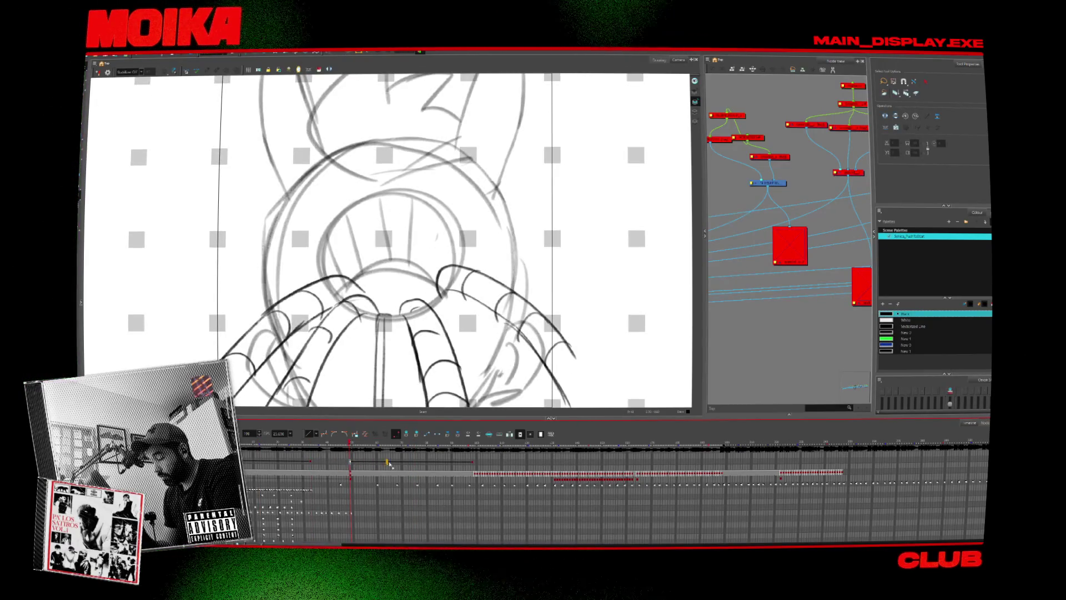
pyautogui.click(472, 463)
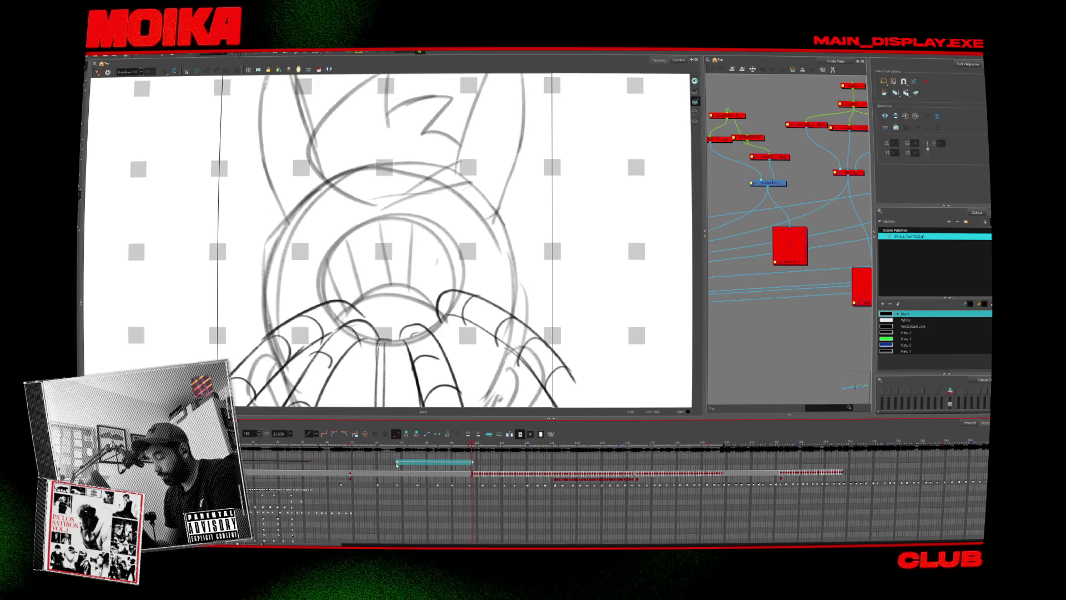
pyautogui.click(310, 462)
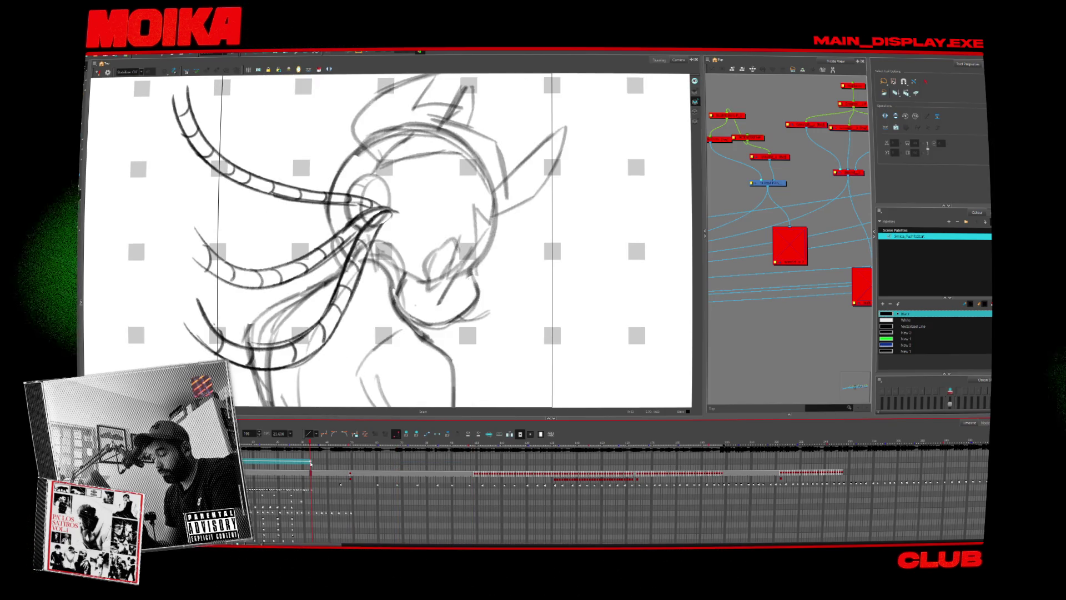
pyautogui.press('.')
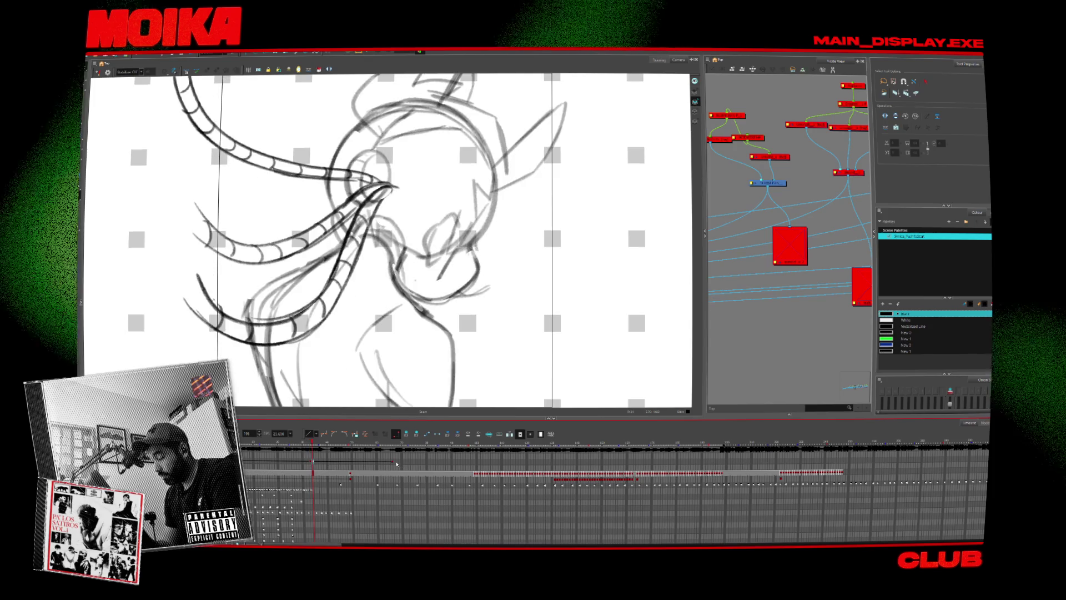
# Jump to the front head view, scrub the ring-and-fingers drawings, and step through the tentacle drawings.
pyautogui.click(397, 464)
pyautogui.click(475, 462)
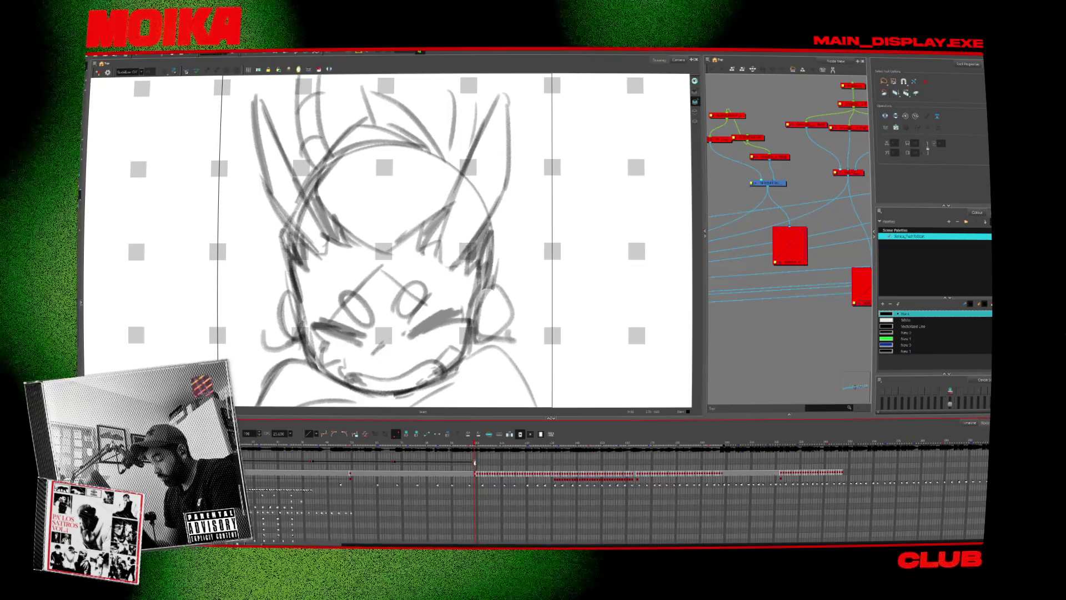
pyautogui.click(350, 462)
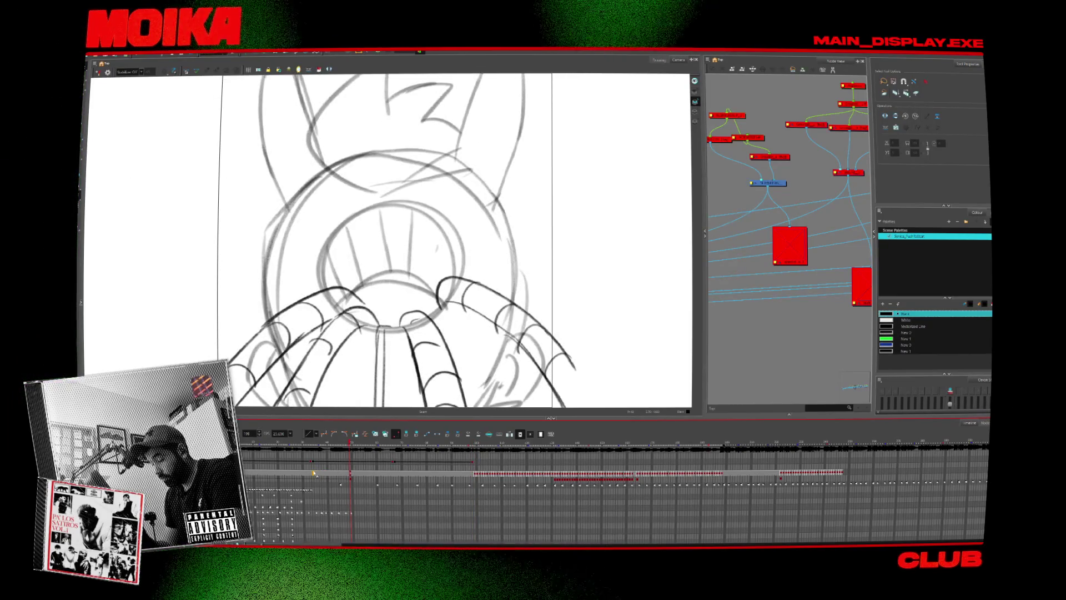
pyautogui.moveTo(350, 443); pyautogui.dragTo(393, 438)
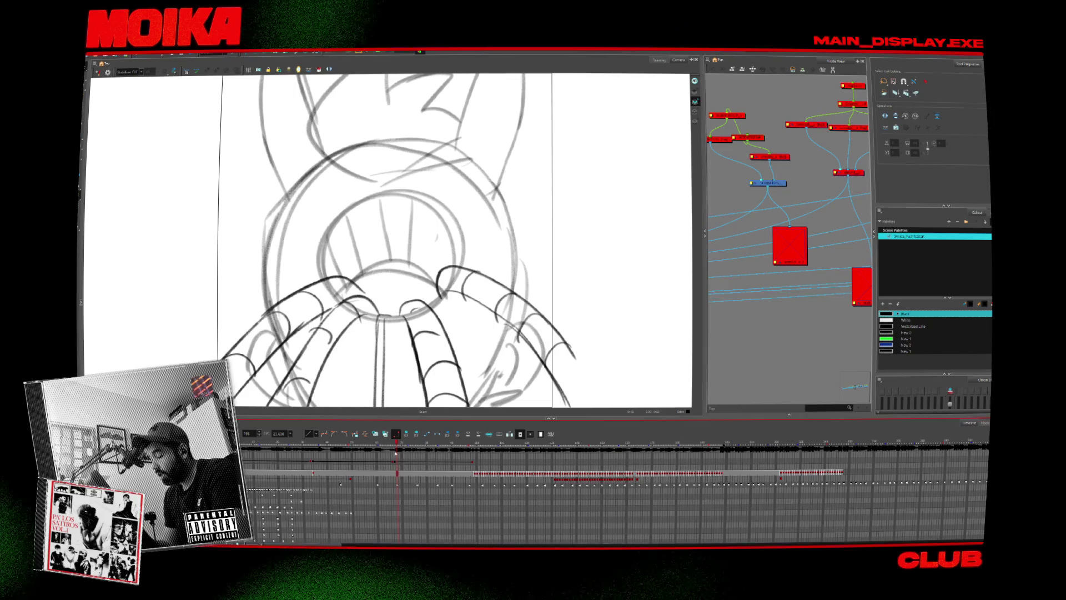
pyautogui.click(313, 475)
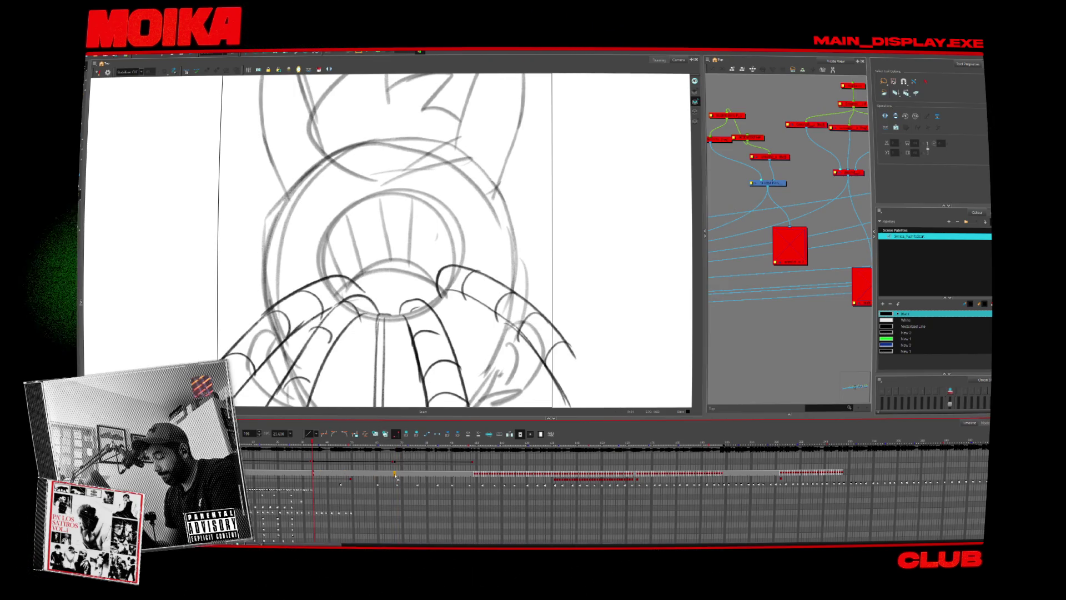
pyautogui.press('.')
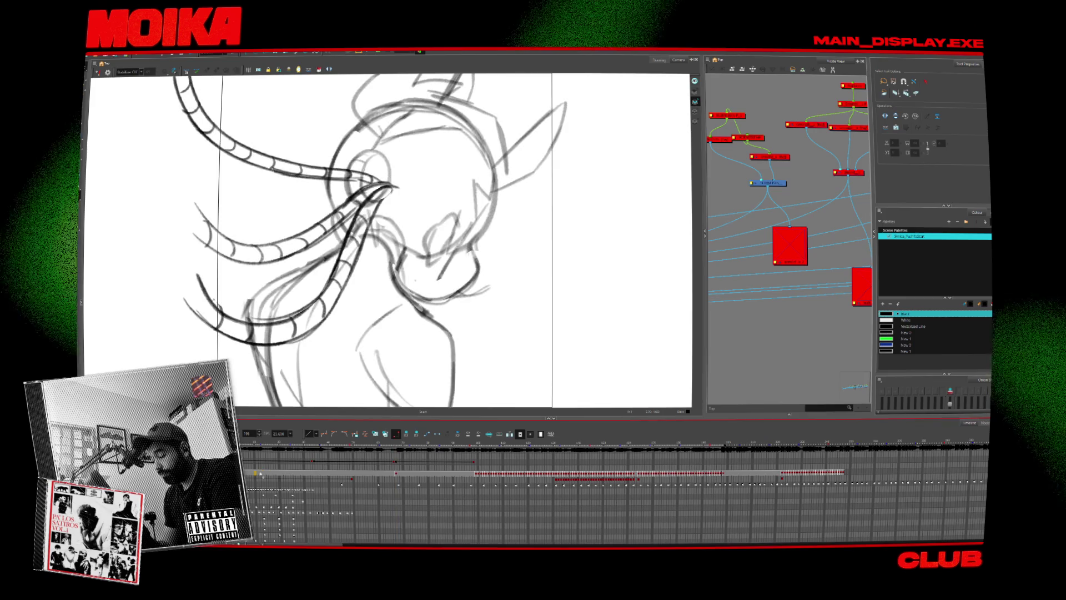
pyautogui.press('.')
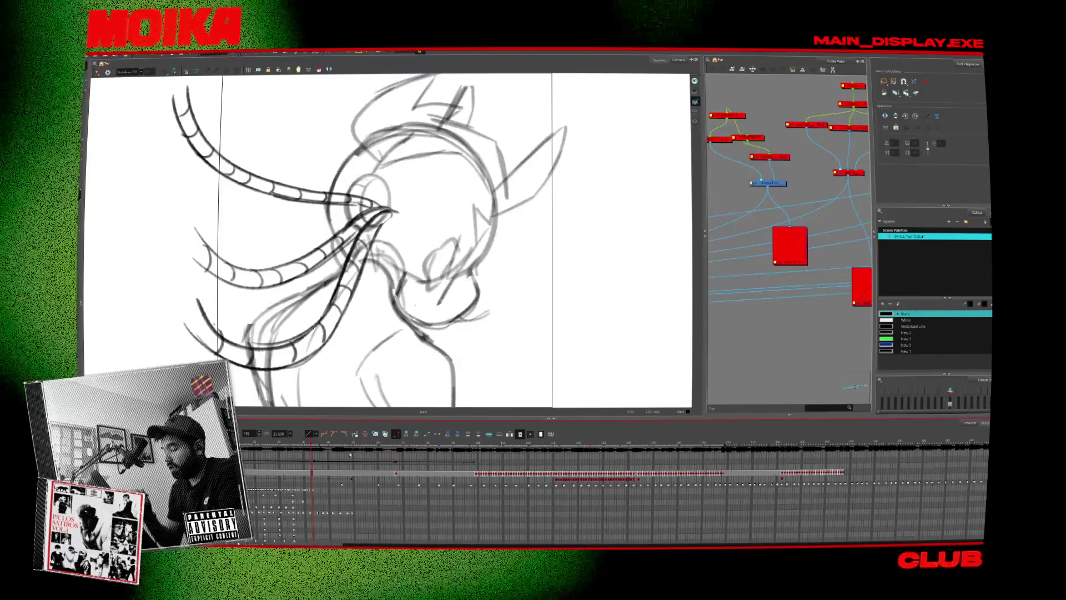
pyautogui.press('g')
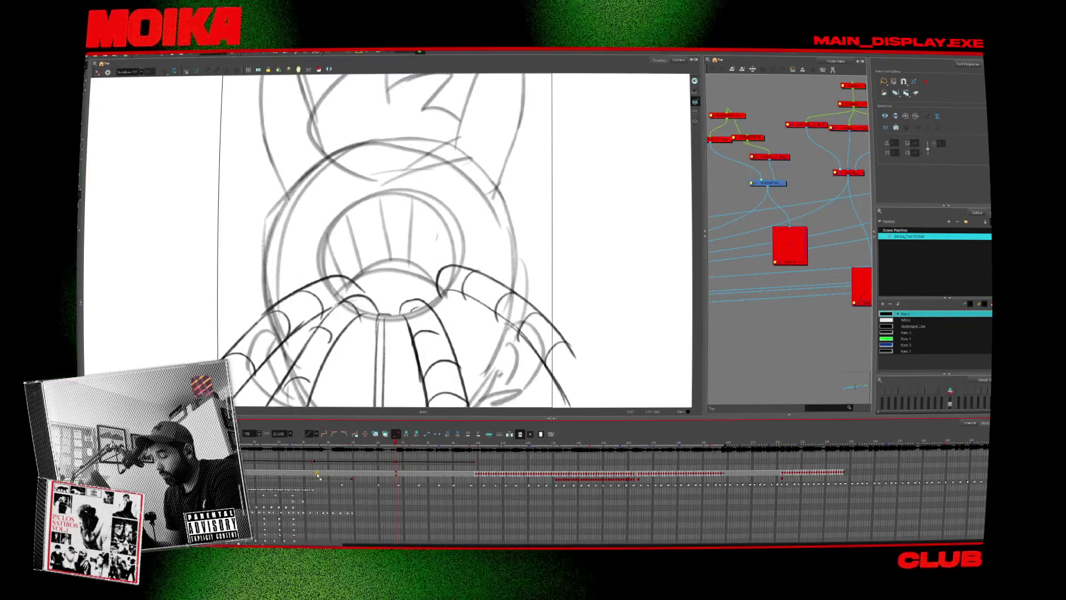